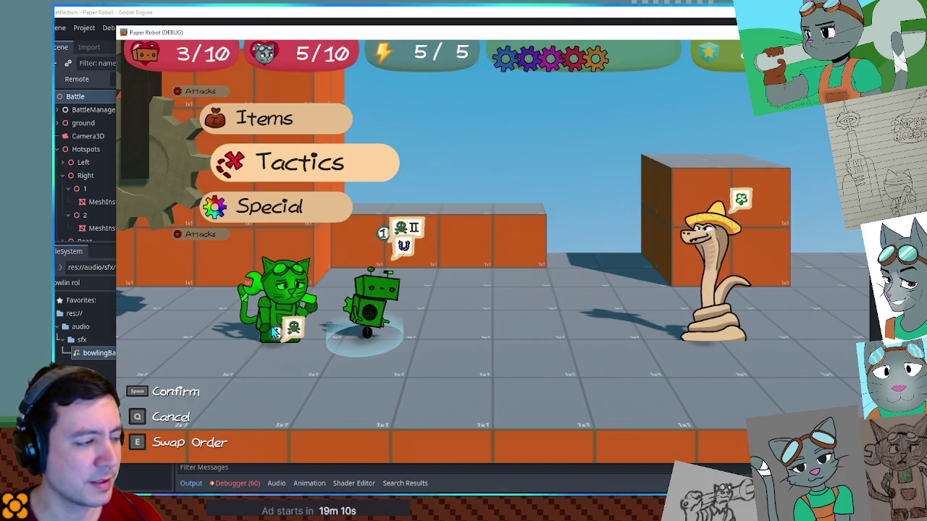
- Set the robot to Defend and have the cat change partners for this battle turn
{"action": "key", "text": "space"}
{"action": "key", "text": "space"}
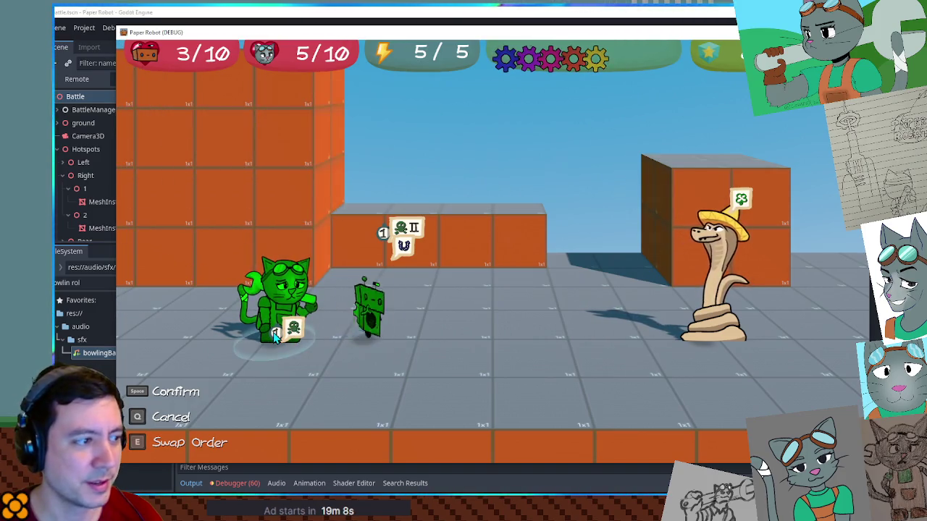
{"action": "key", "text": "space"}
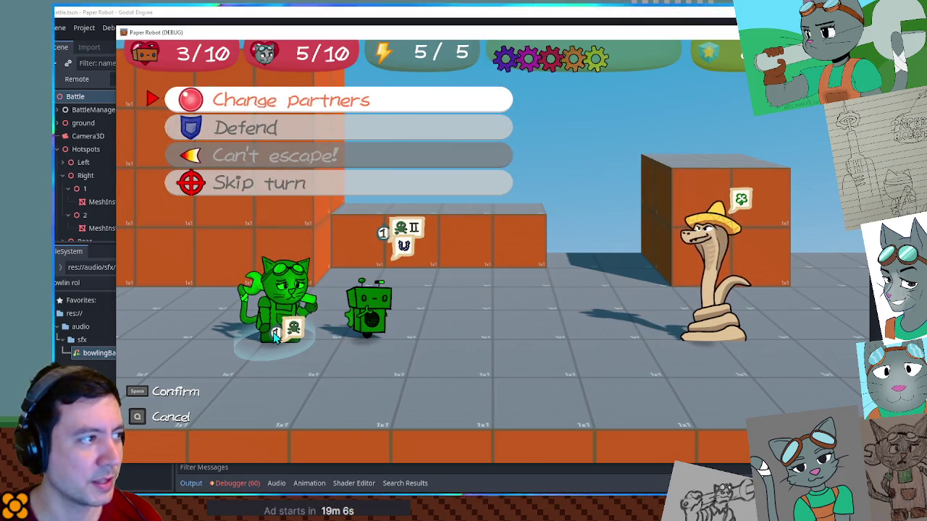
{"action": "key", "text": "space"}
{"action": "key", "text": "Down"}
{"action": "key", "text": "Down"}
{"action": "key", "text": "space"}
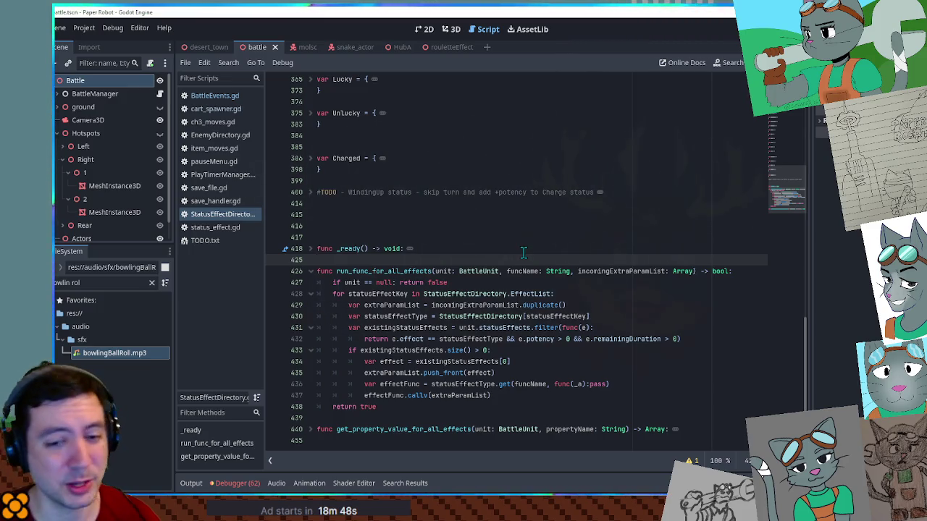
- Place the caret on blank line 414 of the current script and scroll up
{"action": "left_click", "coordinate": [495, 226]}
{"action": "left_click", "coordinate": [481, 204]}
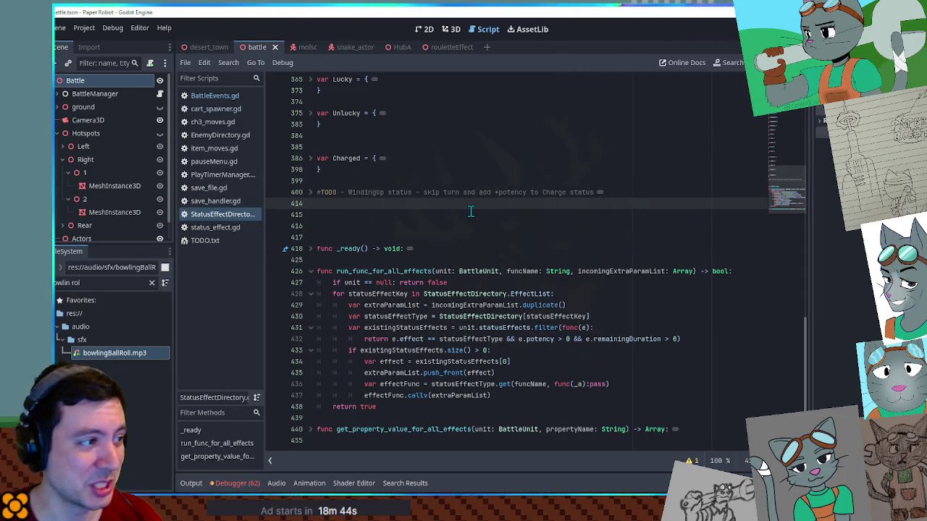
{"action": "scroll", "coordinate": [469, 211], "scroll_direction": "up", "scroll_amount": 5}
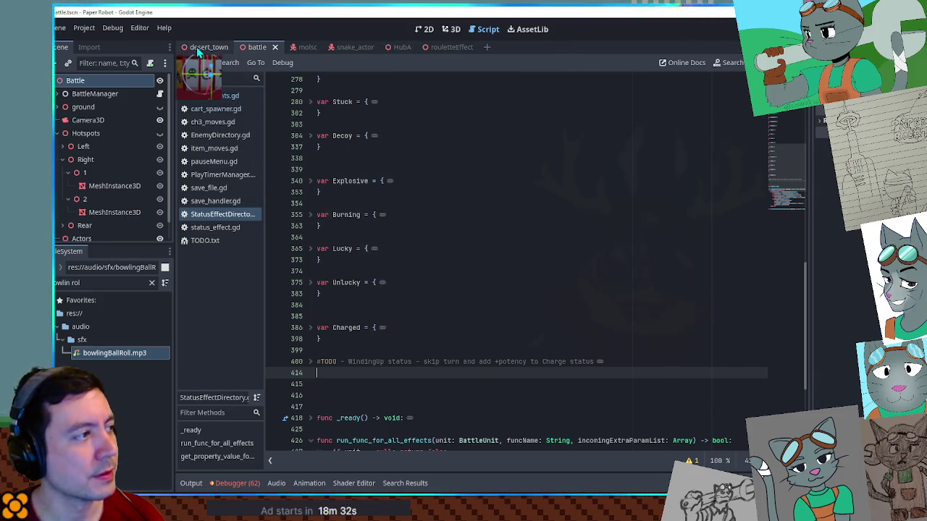
- Unfold and refold SlimChips in ch3_moves.gd, then open BattleEvents.gd and EnemyDirectory.gd
{"action": "left_click", "coordinate": [218, 122]}
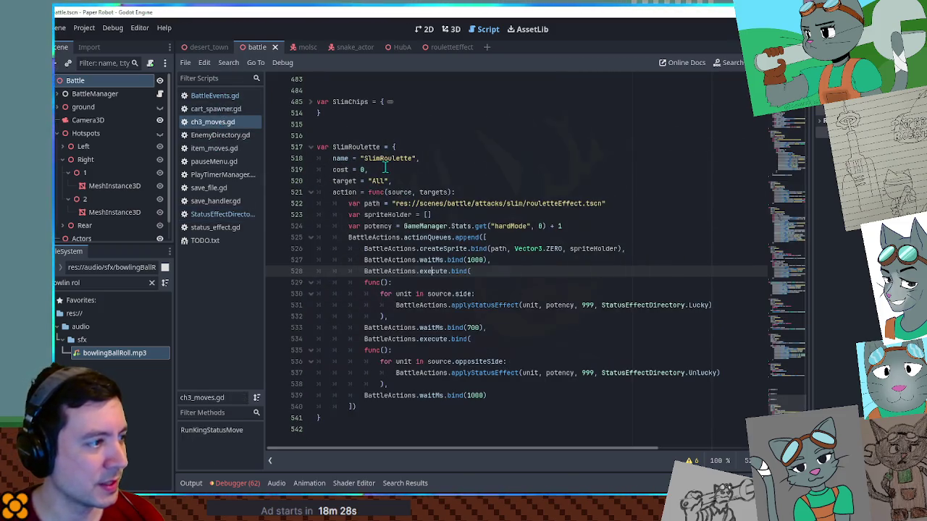
{"action": "left_click", "coordinate": [310, 102]}
{"action": "left_click", "coordinate": [311, 102]}
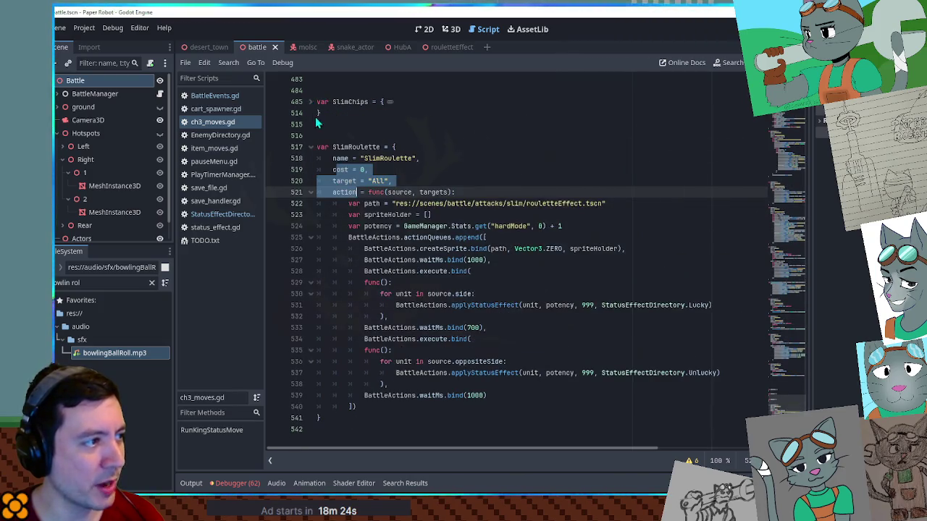
{"action": "left_click", "coordinate": [249, 96]}
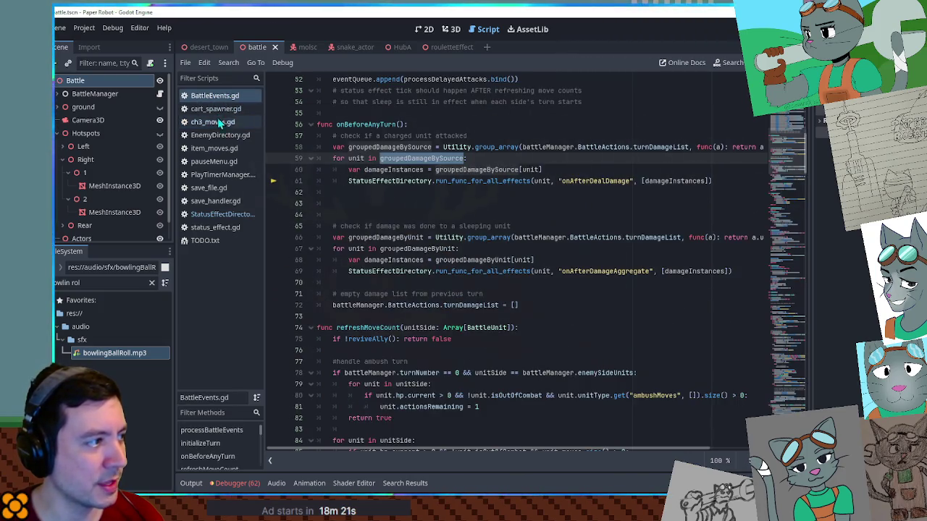
{"action": "left_click", "coordinate": [219, 135]}
- Select entries in the Slim moves list and place the caret after it
{"action": "double_click", "coordinate": [395, 215]}
{"action": "double_click", "coordinate": [449, 215]}
{"action": "double_click", "coordinate": [500, 215]}
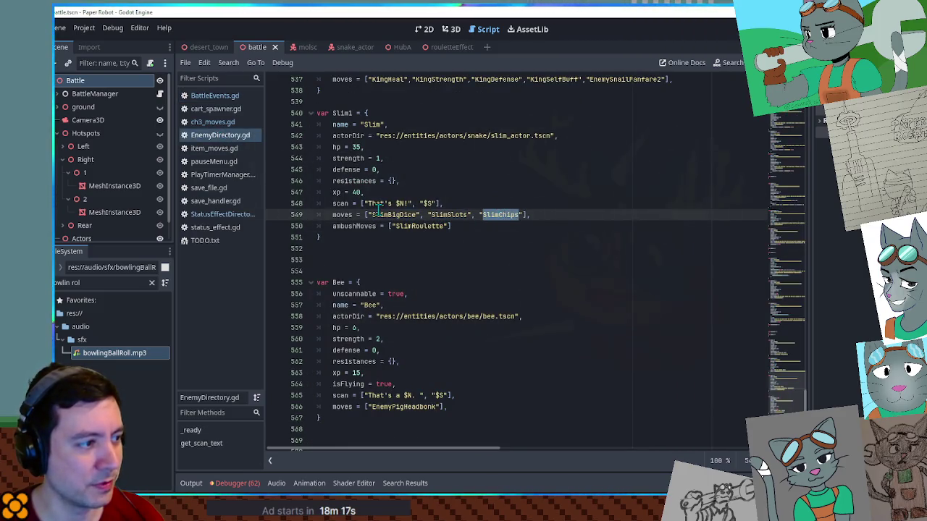
{"action": "left_click_drag", "start_coordinate": [376, 212], "coordinate": [517, 216]}
{"action": "left_click", "coordinate": [528, 215]}
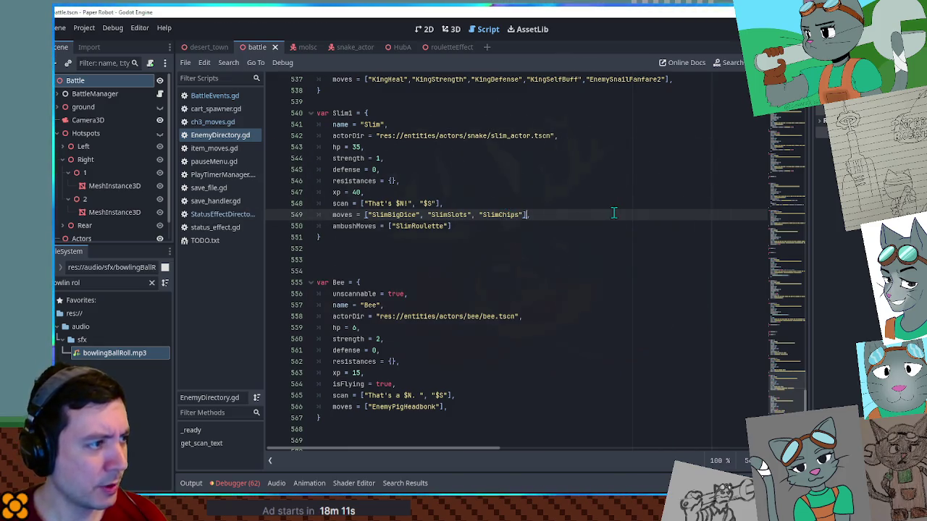
- Search EnemyDirectory.gd for 'fresh' and scan the script text
{"action": "key", "text": "ctrl+f"}
{"action": "type", "text": "fresh"}
{"action": "left_click", "coordinate": [684, 240]}
{"action": "mouse_move", "coordinate": [786, 294]}
{"action": "left_mouse_down"}
{"action": "mouse_move", "coordinate": [790, 402]}
{"action": "mouse_move", "coordinate": [788, 369]}
{"action": "left_mouse_up"}
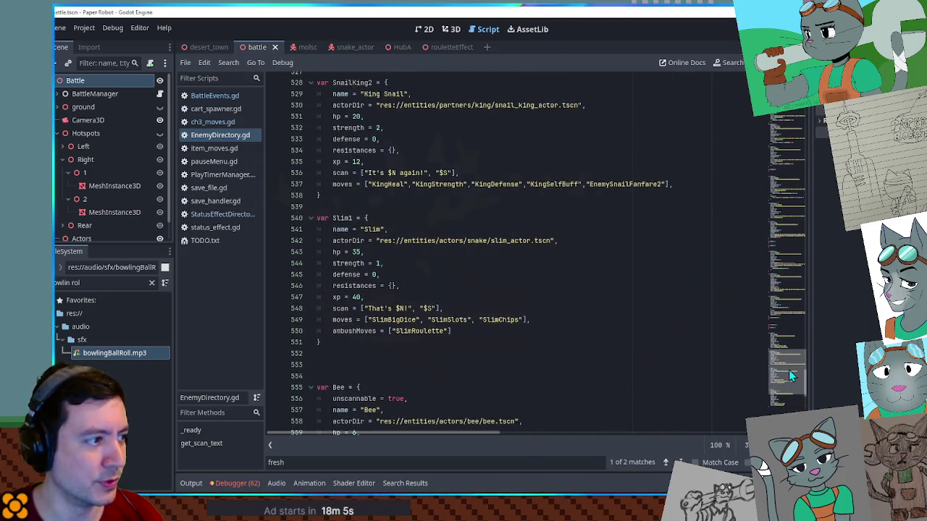
- Insert 'useFreshMoves = true' under the Slim scan line, save, and run the battle scene
{"action": "left_click", "coordinate": [493, 310]}
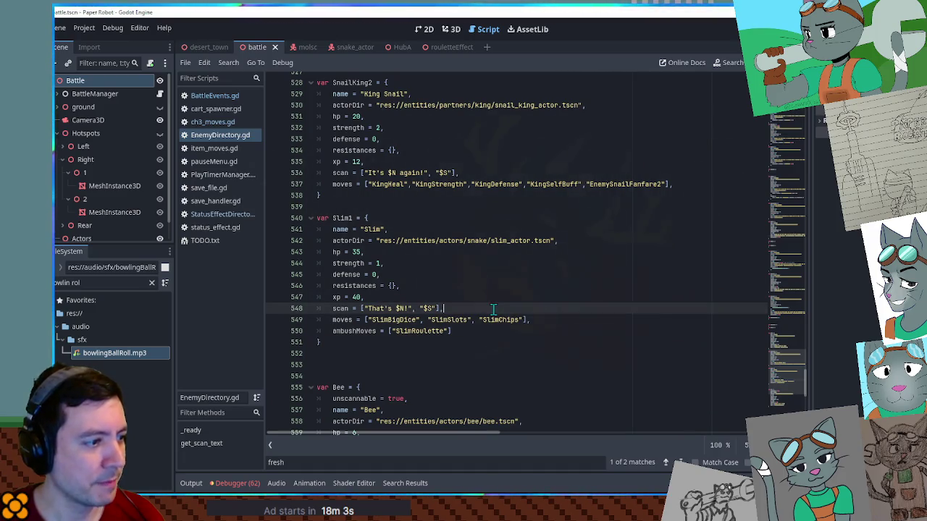
{"action": "key", "text": "Return"}
{"action": "type", "text": "useFreshMoves = true,"}
{"action": "double_click", "coordinate": [354, 320]}
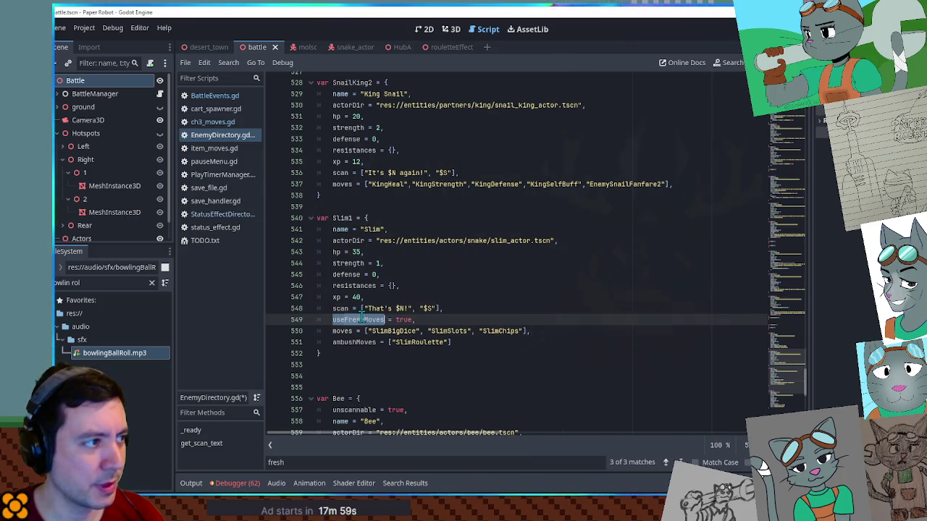
{"action": "key", "text": "ctrl+s"}
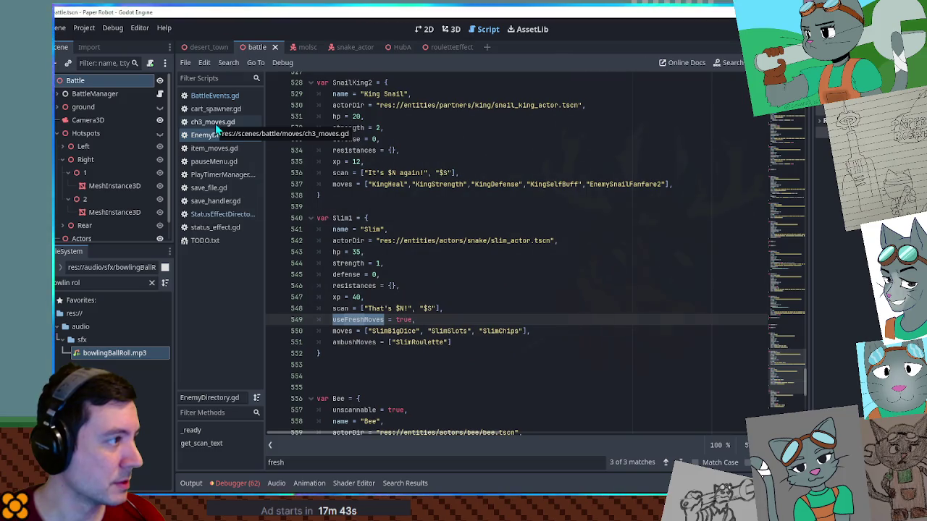
{"action": "key", "text": "F6"}
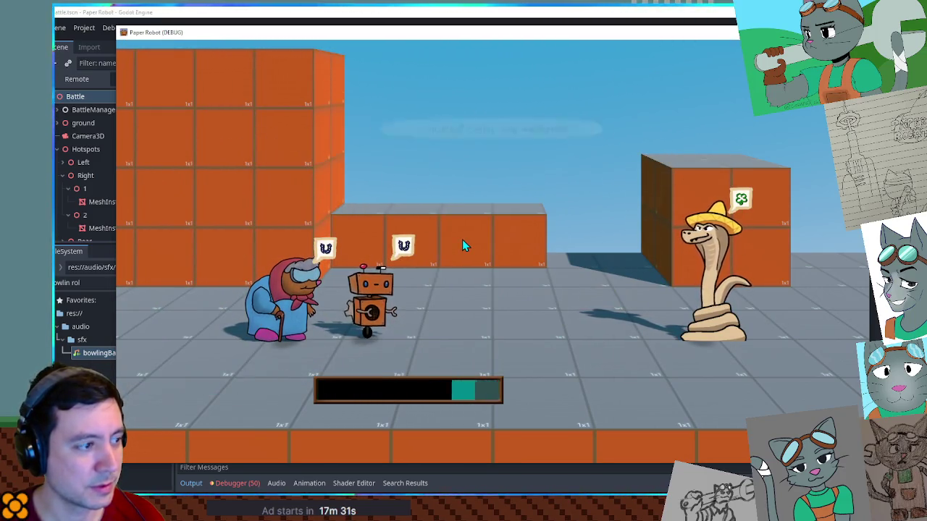
- Change partners twice through Tactics, then advance to the grandma's turn
{"action": "key", "text": "w"}
{"action": "key", "text": "w"}
{"action": "key", "text": "space"}
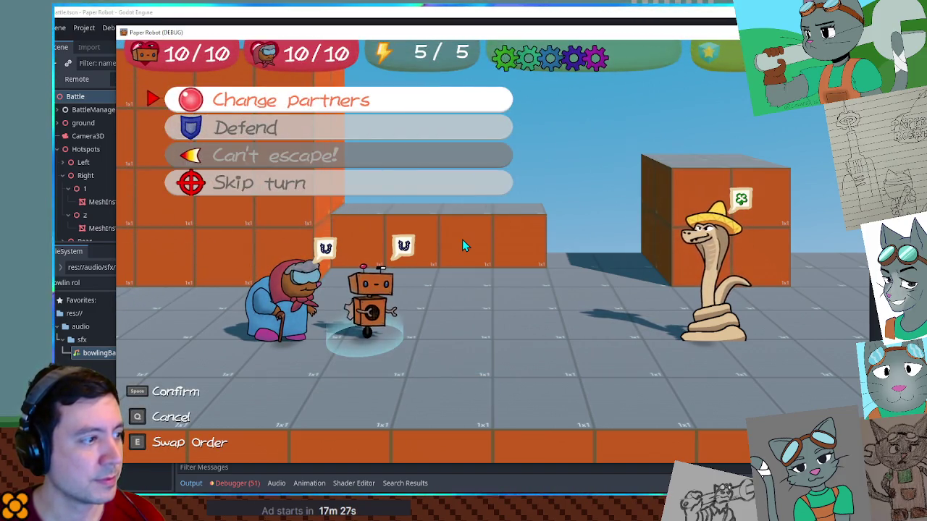
{"action": "key", "text": "space"}
{"action": "key", "text": "w"}
{"action": "key", "text": "space"}
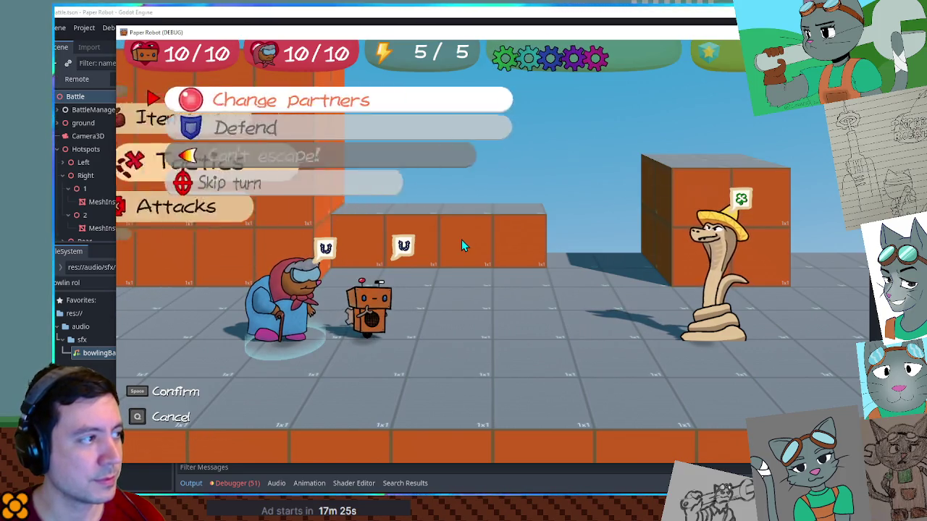
{"action": "key", "text": "space"}
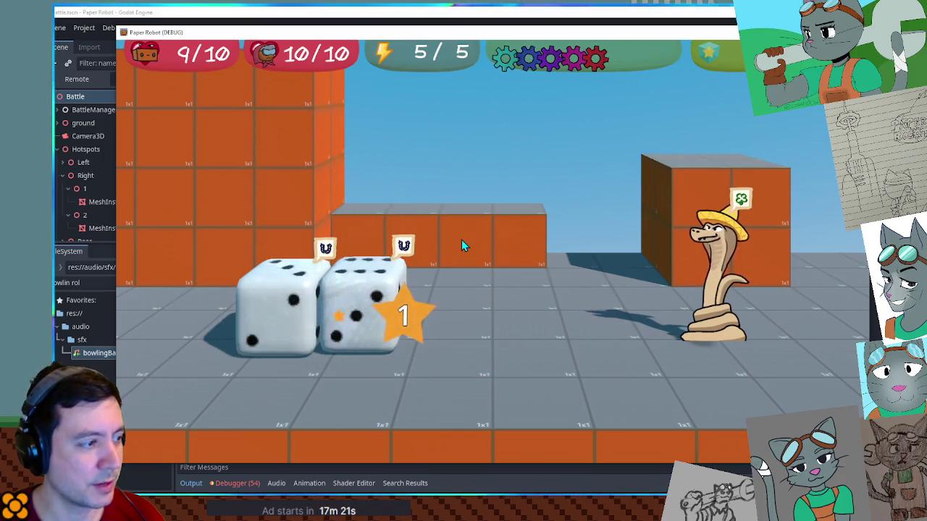
{"action": "key", "text": "e"}
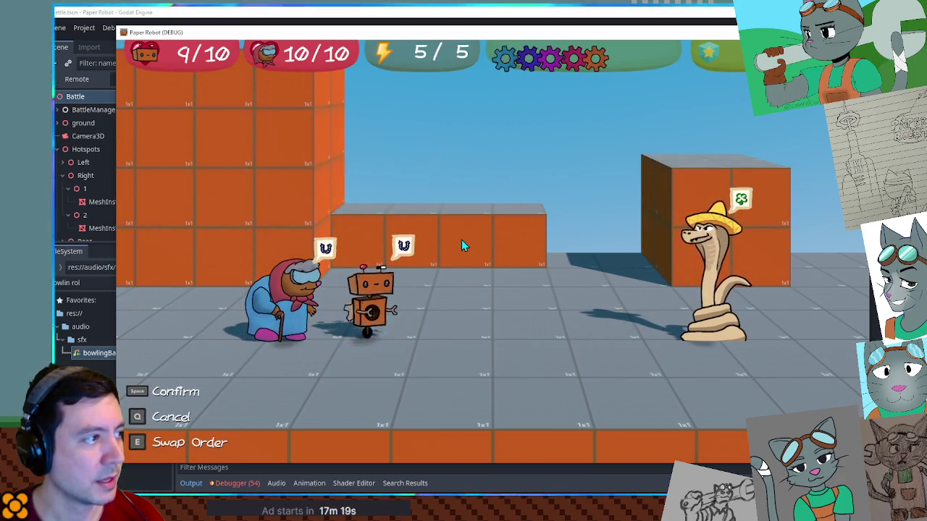
{"action": "key", "text": "space"}
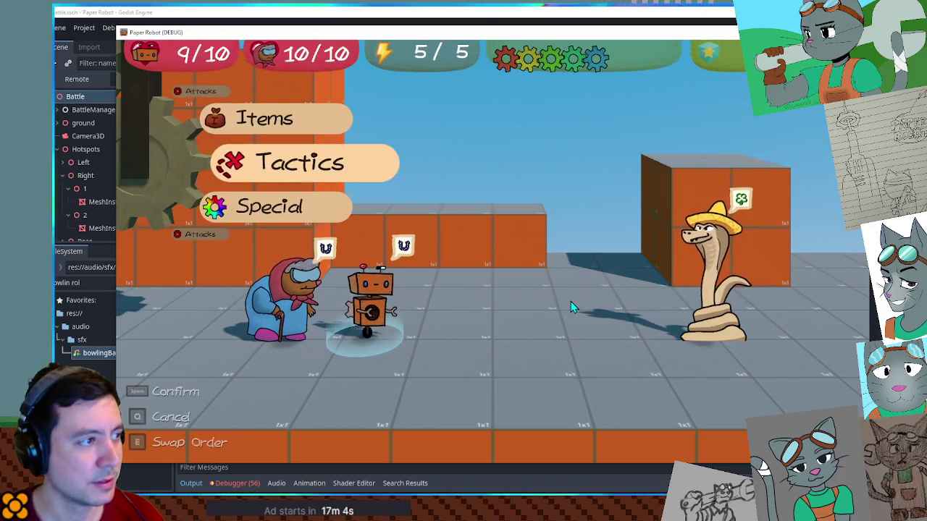
- Change partners again, set the grandma to Defend, then stop the game with F8
{"action": "key", "text": "space"}
{"action": "key", "text": "space"}
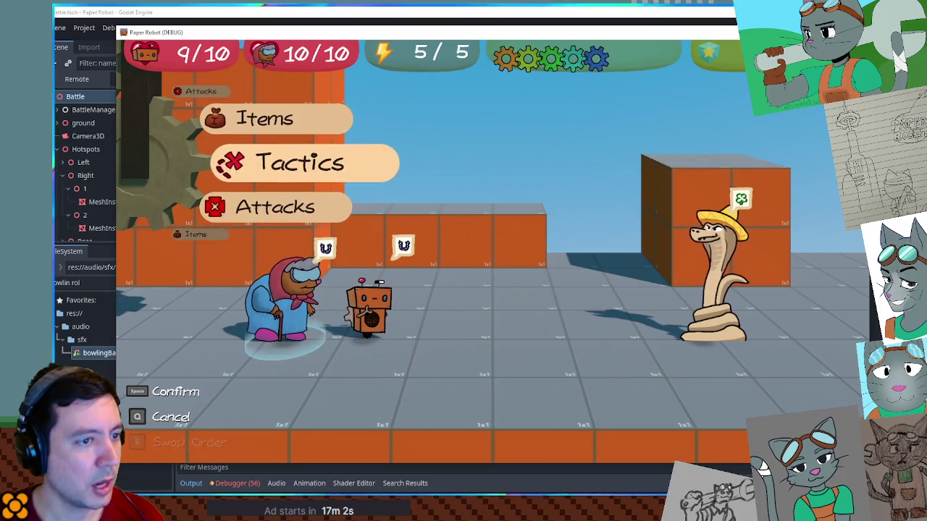
{"action": "key", "text": "space"}
{"action": "key", "text": "Down"}
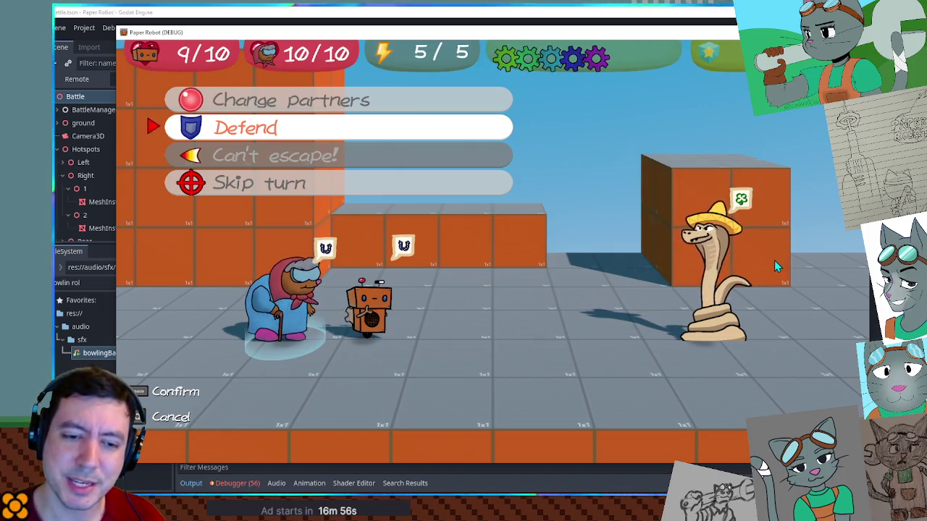
{"action": "key", "text": "space"}
{"action": "key", "text": "space"}
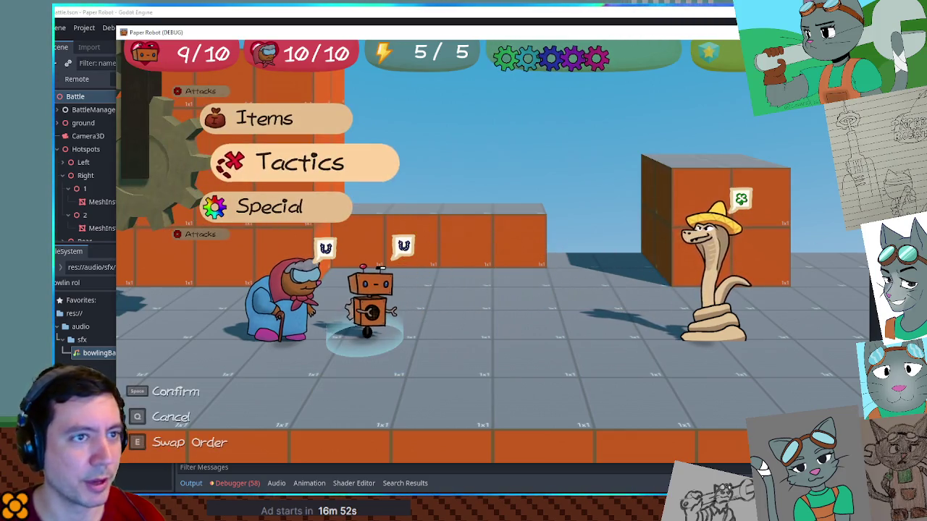
{"action": "key", "text": "F8"}
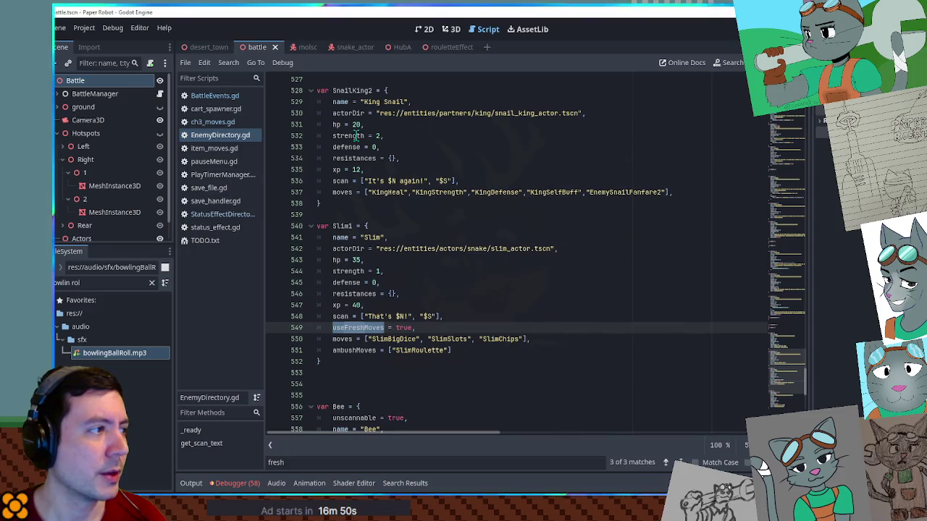
- Close BattleEvents.gd and open StatusEffectDirectory.gd
{"action": "middle_click", "coordinate": [212, 97]}
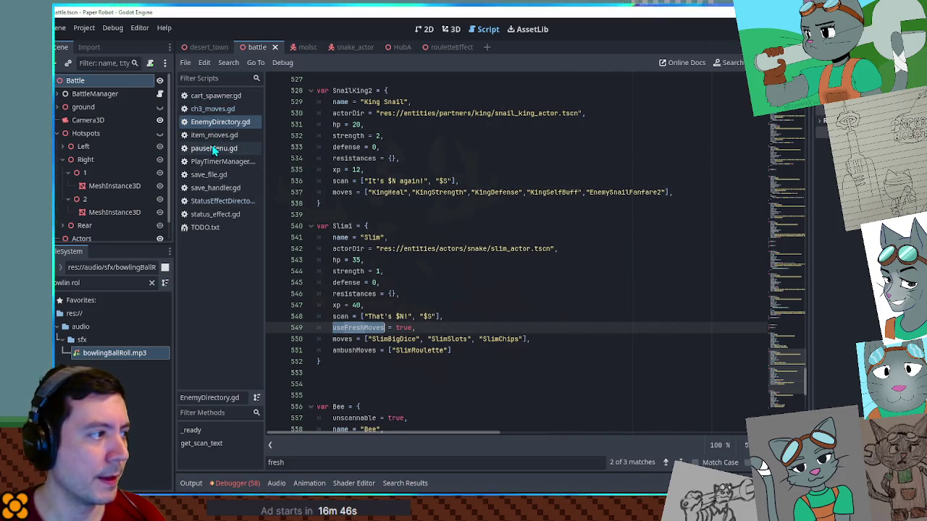
{"action": "left_click", "coordinate": [238, 202]}
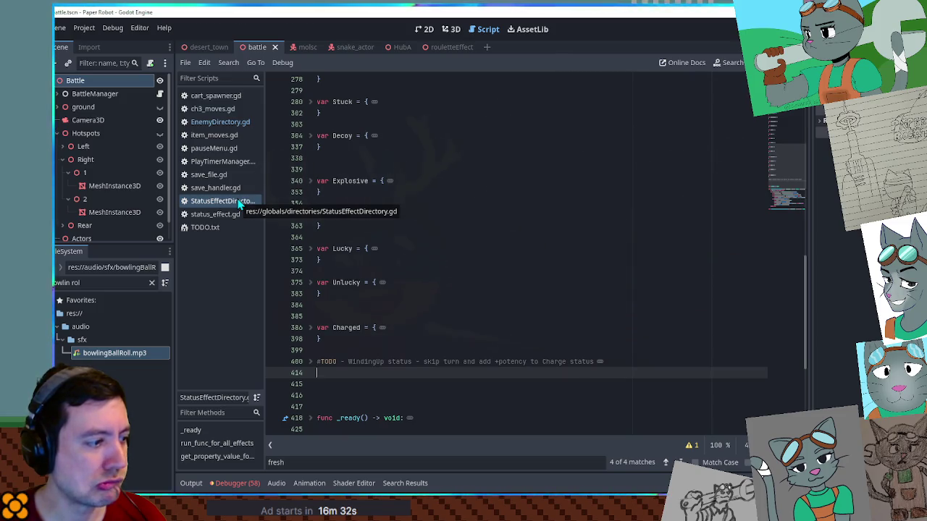
{"action": "scroll", "coordinate": [312, 188], "scroll_direction": "up", "scroll_amount": 15}
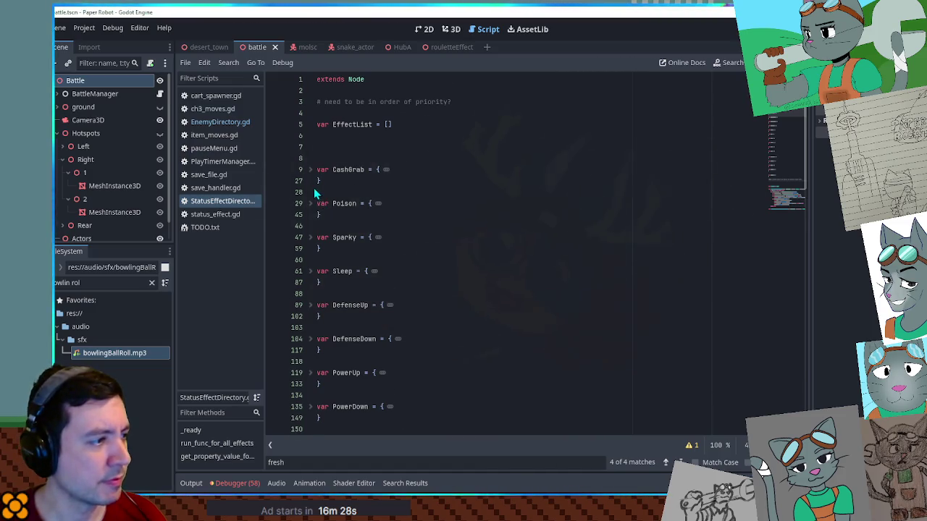
{"action": "scroll", "coordinate": [315, 193], "scroll_direction": "down", "scroll_amount": 5}
- Unfold PowerUp and prepare a Find in Files search for tickAtTurnEnd
{"action": "left_click", "coordinate": [310, 204]}
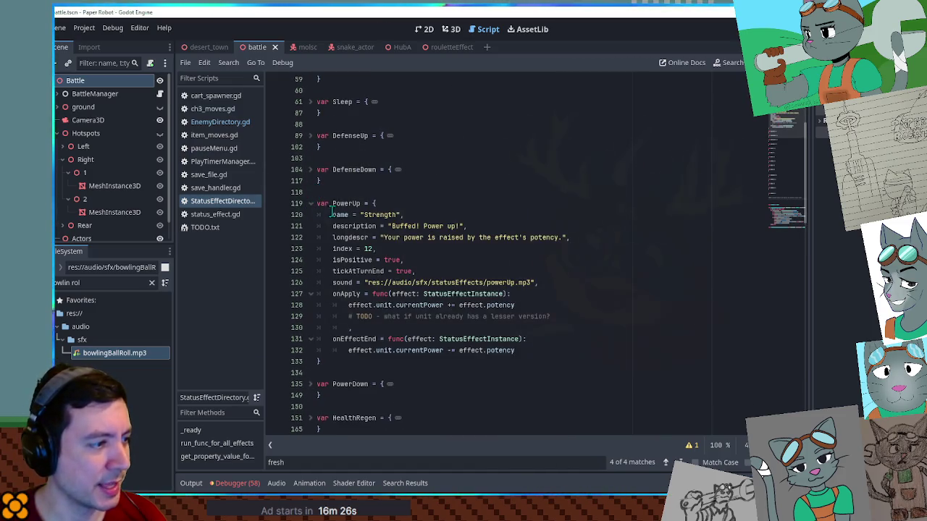
{"action": "double_click", "coordinate": [344, 272]}
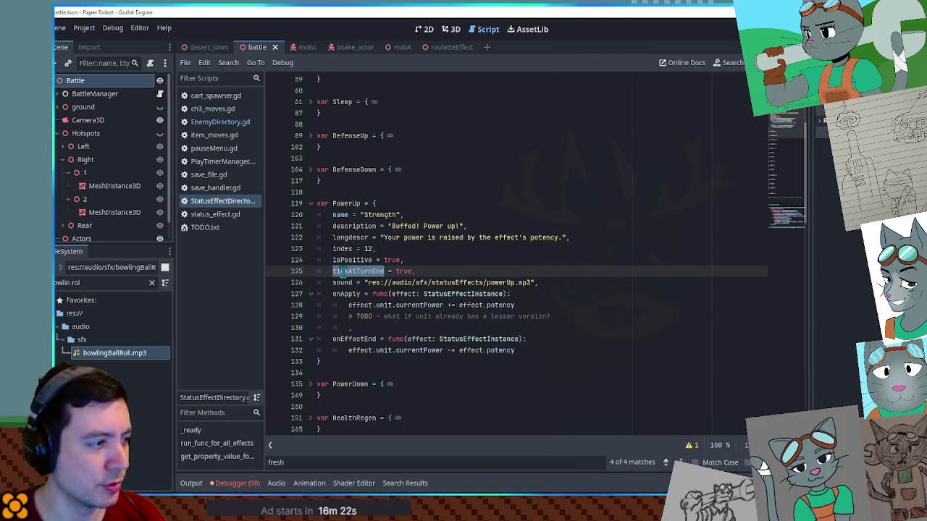
{"action": "key", "text": "ctrl+shift+f"}
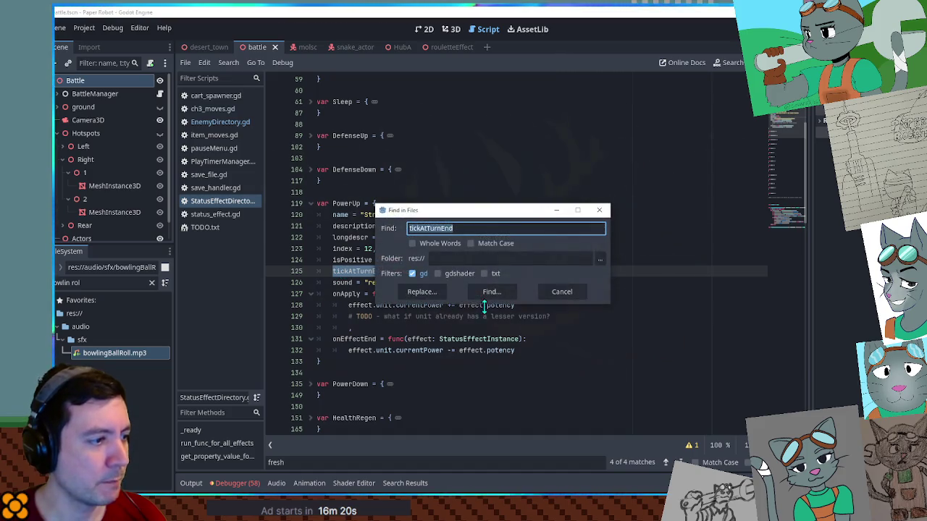
- Run the tickAtTurnEnd project search and open its BattleEvents.gd match
{"action": "left_click", "coordinate": [487, 297]}
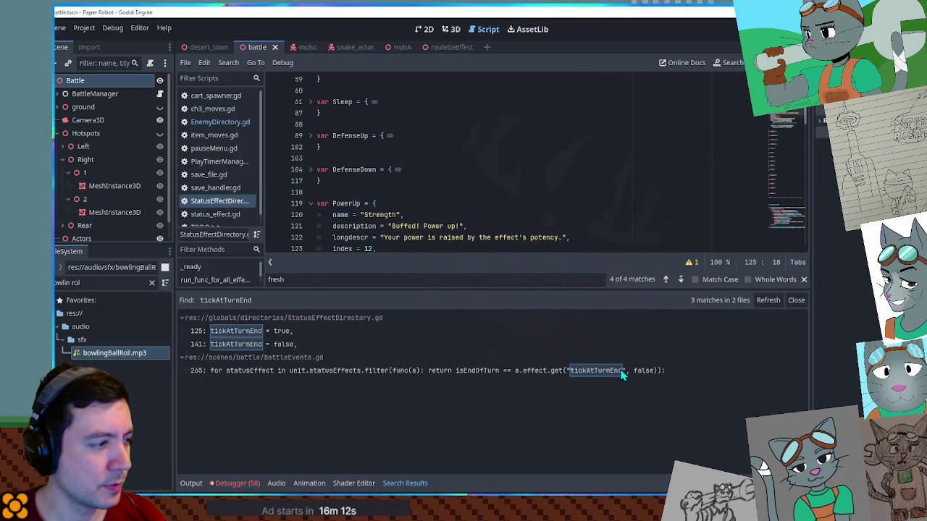
{"action": "left_click", "coordinate": [226, 367]}
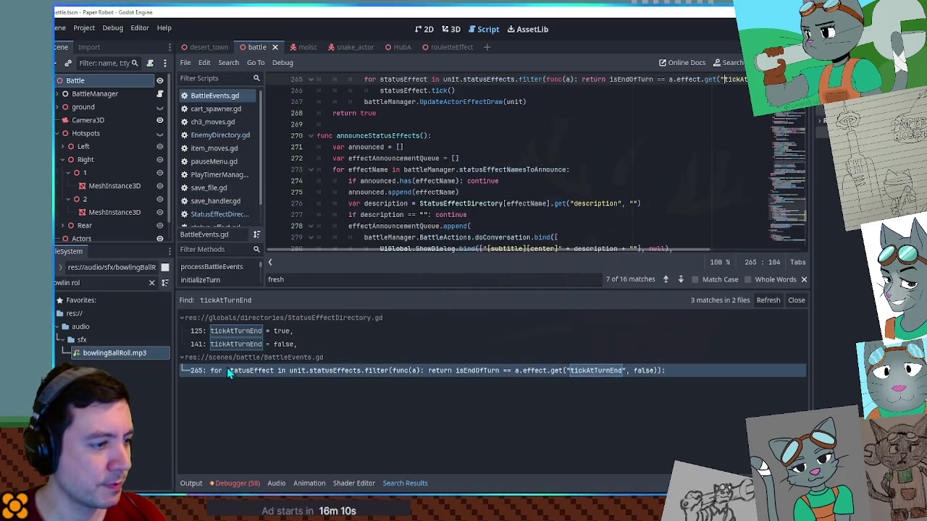
{"action": "scroll", "coordinate": [518, 152], "scroll_direction": "down", "scroll_amount": 2}
{"action": "scroll", "coordinate": [525, 156], "scroll_direction": "down", "scroll_amount": 4}
{"action": "scroll", "coordinate": [525, 159], "scroll_direction": "up", "scroll_amount": 8}
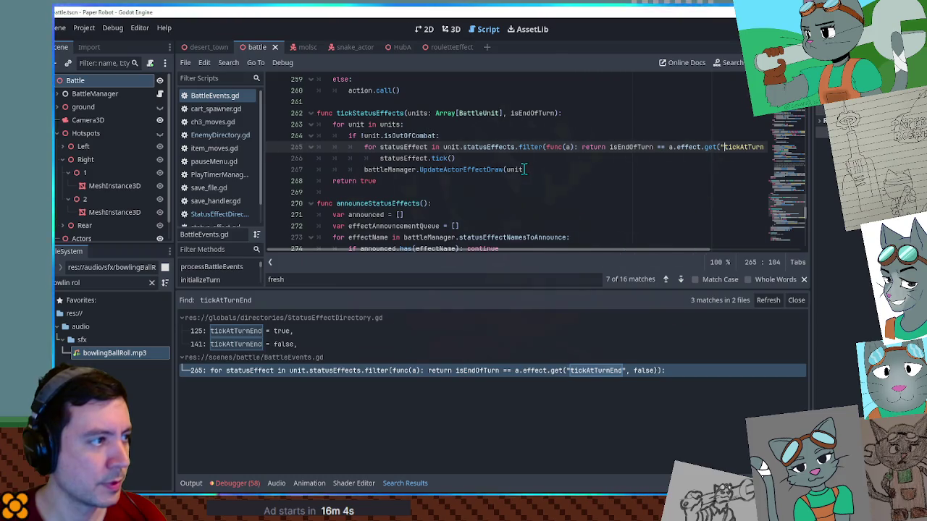
- Inspect the statusEffect.tick() call, the isEndOfTurn parameter and tickAtTurnEnd on line 265
{"action": "left_click_drag", "start_coordinate": [379, 158], "coordinate": [477, 158]}
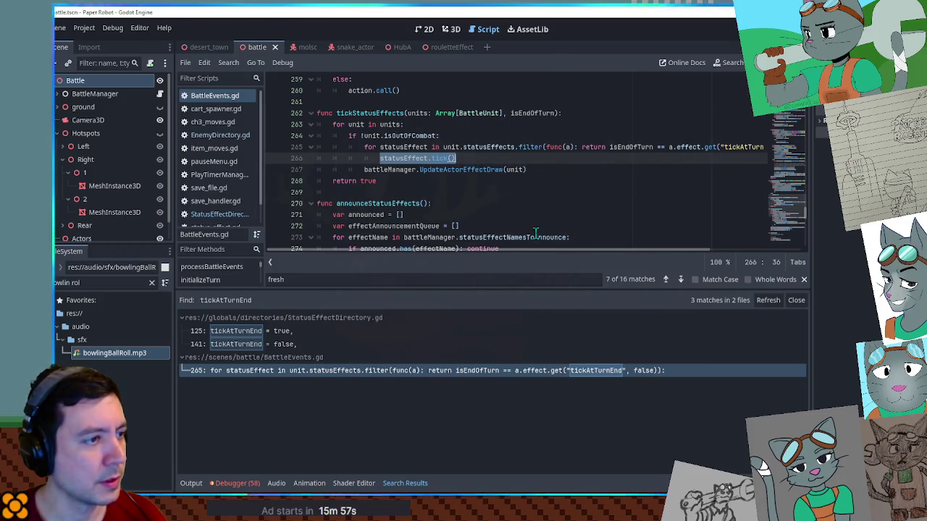
{"action": "mouse_move", "coordinate": [546, 252]}
{"action": "left_mouse_down"}
{"action": "mouse_move", "coordinate": [645, 260]}
{"action": "mouse_move", "coordinate": [498, 262]}
{"action": "left_mouse_up"}
{"action": "double_click", "coordinate": [538, 113]}
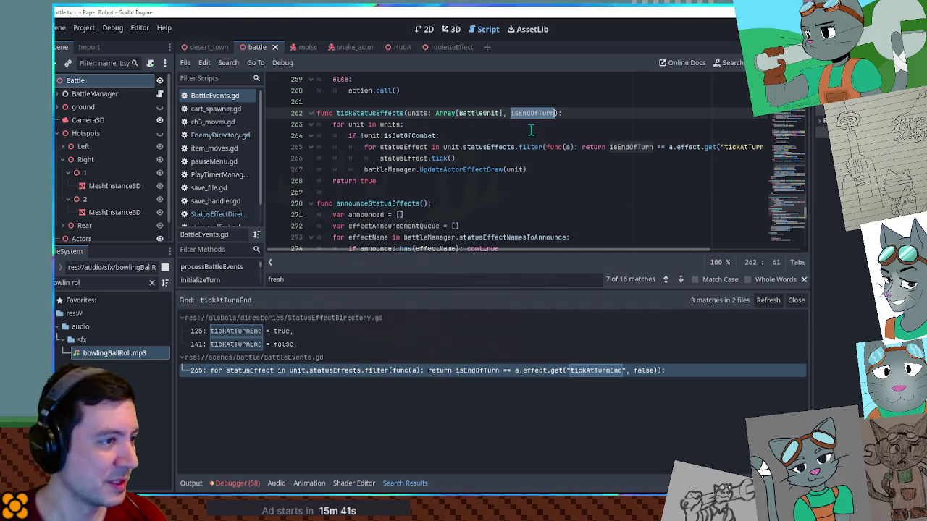
{"action": "left_click", "coordinate": [530, 135]}
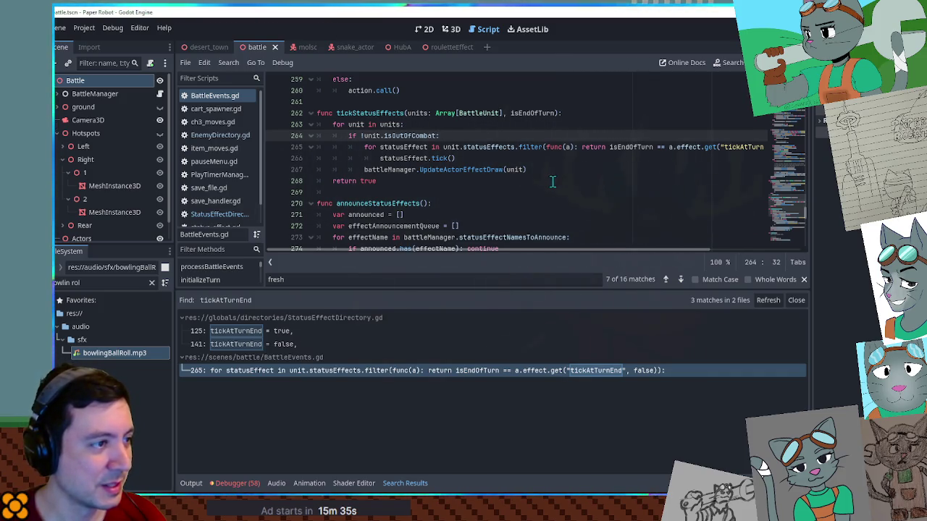
{"action": "double_click", "coordinate": [727, 147]}
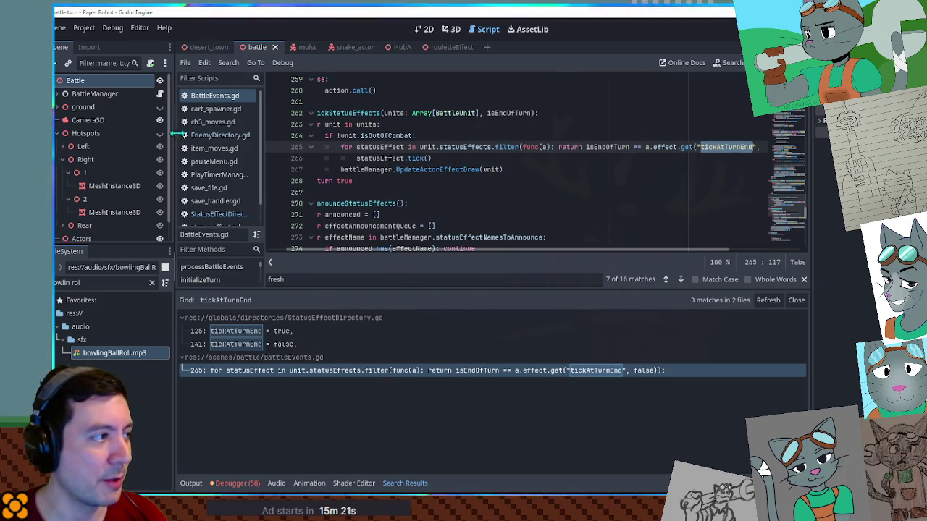
- Open ch3_moves.gd and unfold the SlimSlots move code
{"action": "left_click", "coordinate": [213, 121]}
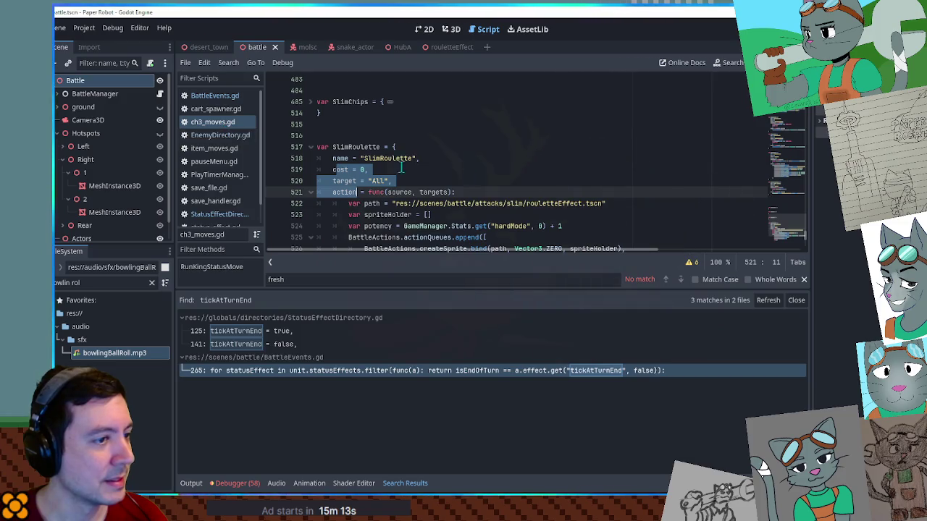
{"action": "scroll", "coordinate": [679, 191], "scroll_direction": "down", "scroll_amount": 5}
{"action": "scroll", "coordinate": [679, 191], "scroll_direction": "up", "scroll_amount": 15}
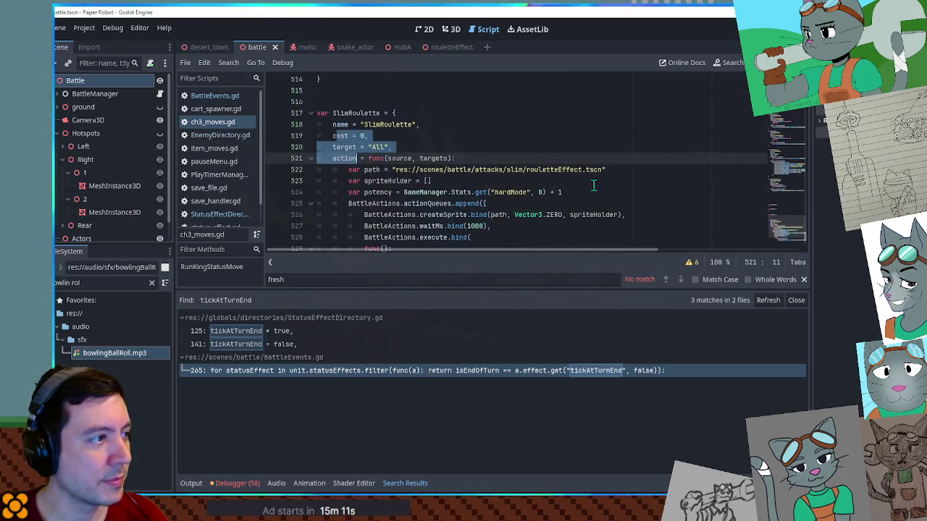
{"action": "left_click", "coordinate": [310, 192]}
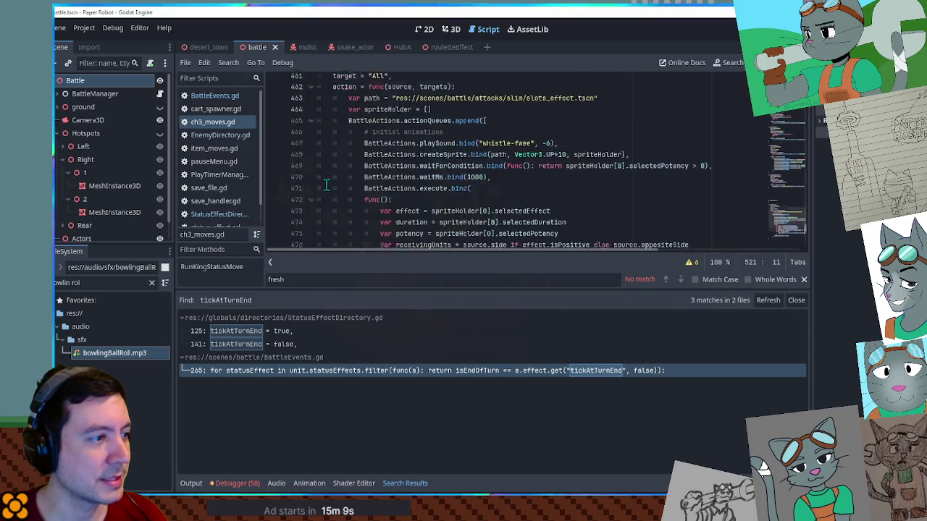
- Find the receivingUnits line in SlimSlots and put the caret at its end
{"action": "scroll", "coordinate": [337, 181], "scroll_direction": "down", "scroll_amount": 2}
{"action": "scroll", "coordinate": [441, 183], "scroll_direction": "up", "scroll_amount": 1}
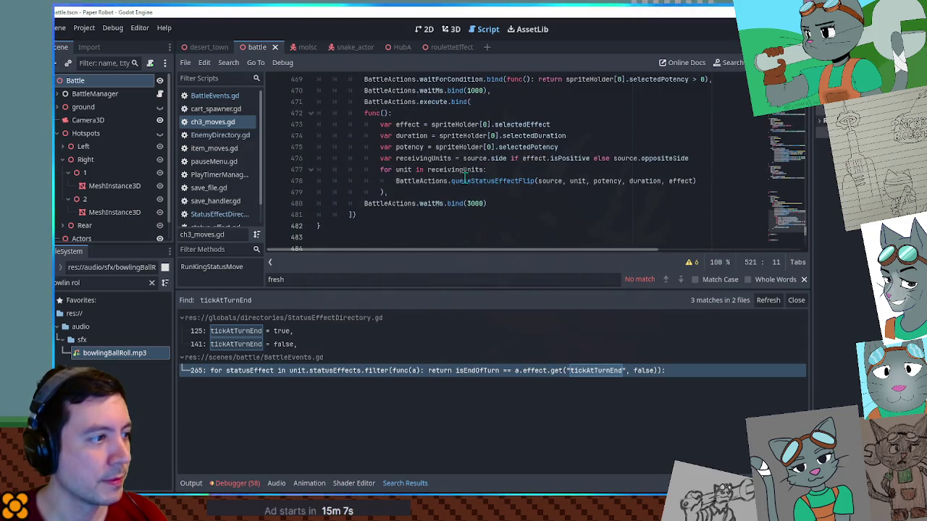
{"action": "double_click", "coordinate": [464, 171]}
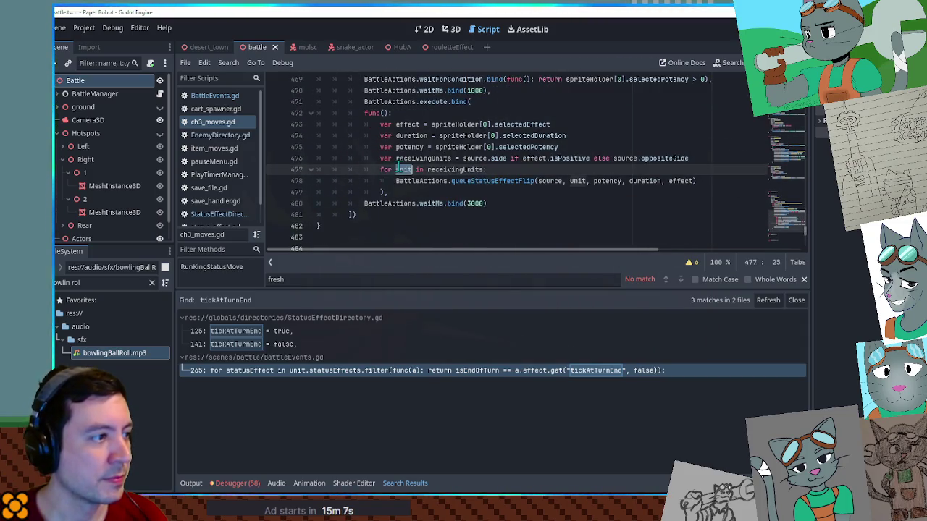
{"action": "left_click", "coordinate": [467, 160]}
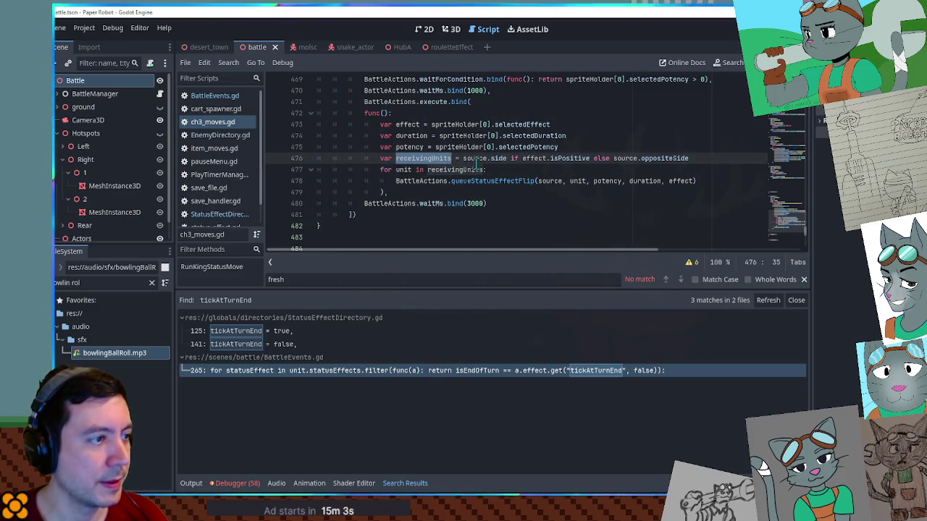
{"action": "double_click", "coordinate": [476, 159]}
{"action": "left_click", "coordinate": [699, 159]}
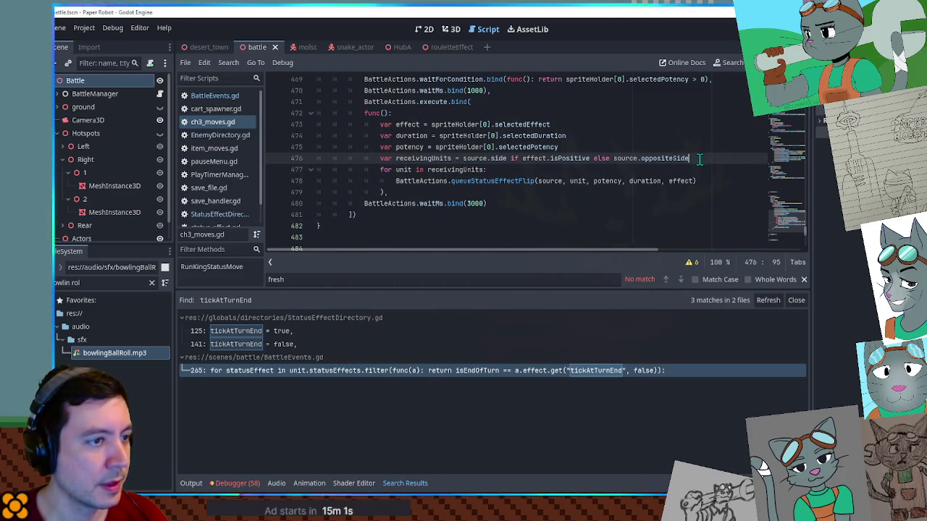
- Above it add 'if effect.get("tickAtTurnEnd", false) && effect.isPositive: duration += 1' and save
{"action": "key", "text": "ctrl+shift+Return"}
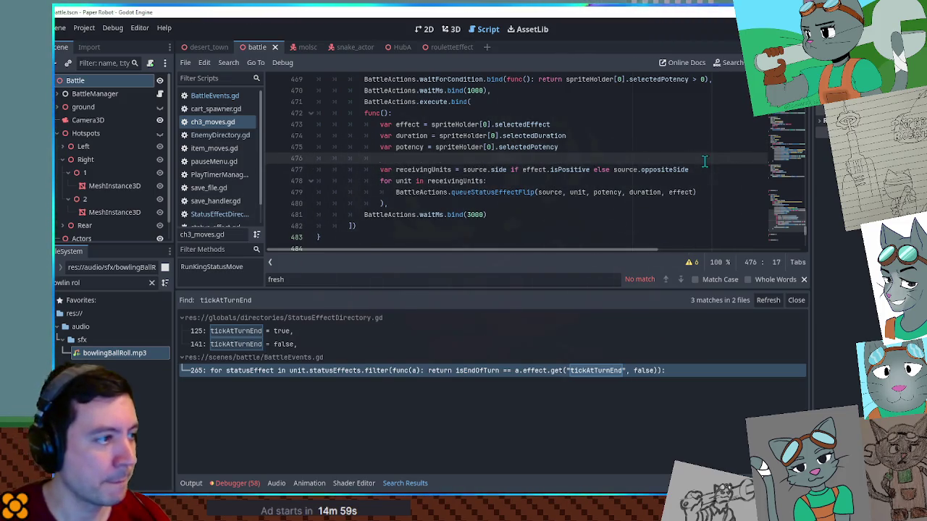
{"action": "type", "text": "if effect."}
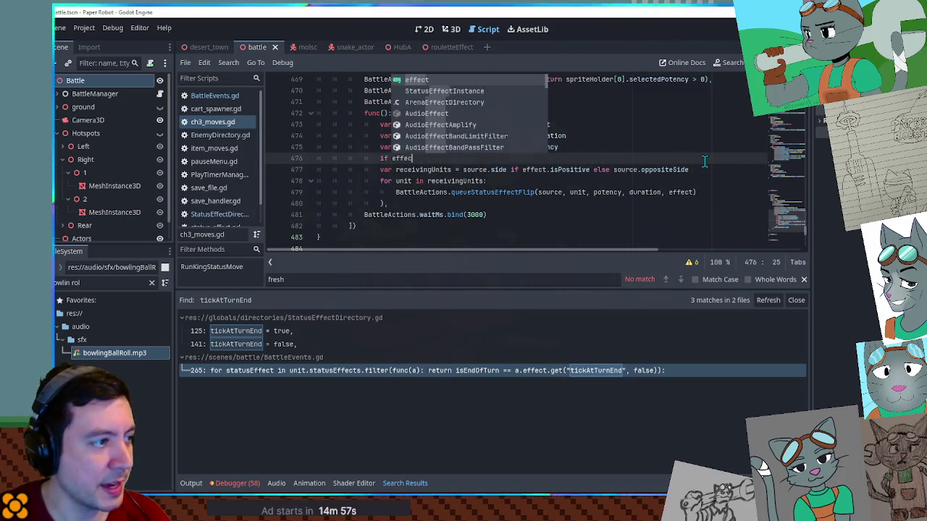
{"action": "type", "text": "get(\"tickAtTurnEnd\", f"}
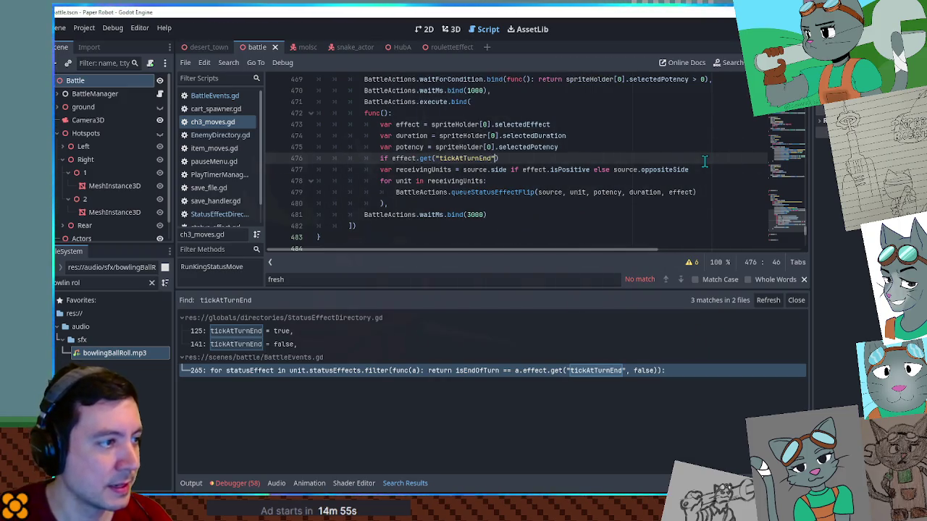
{"action": "type", "text": "alse"}
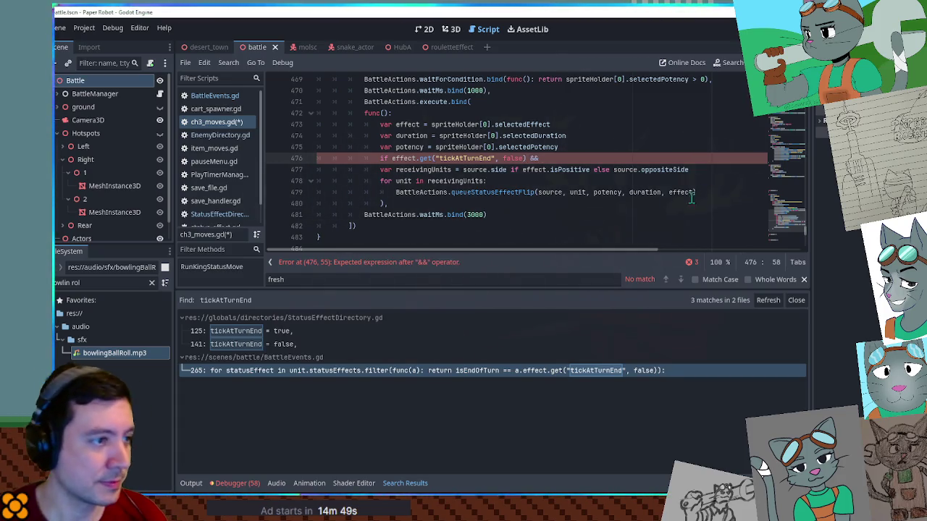
{"action": "type", "text": "effect.isPositive"}
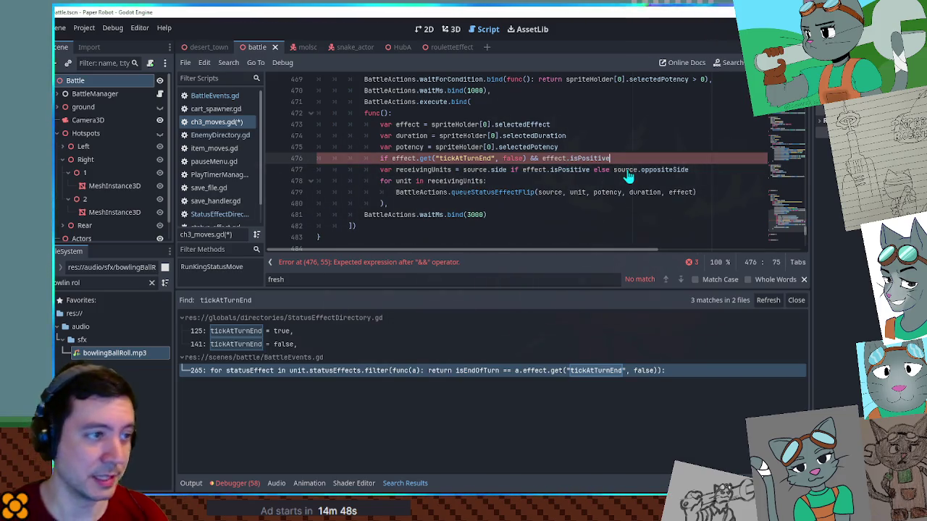
{"action": "type", "text": ":"}
{"action": "key", "text": "Return"}
{"action": "type", "text": "tion += 1"}
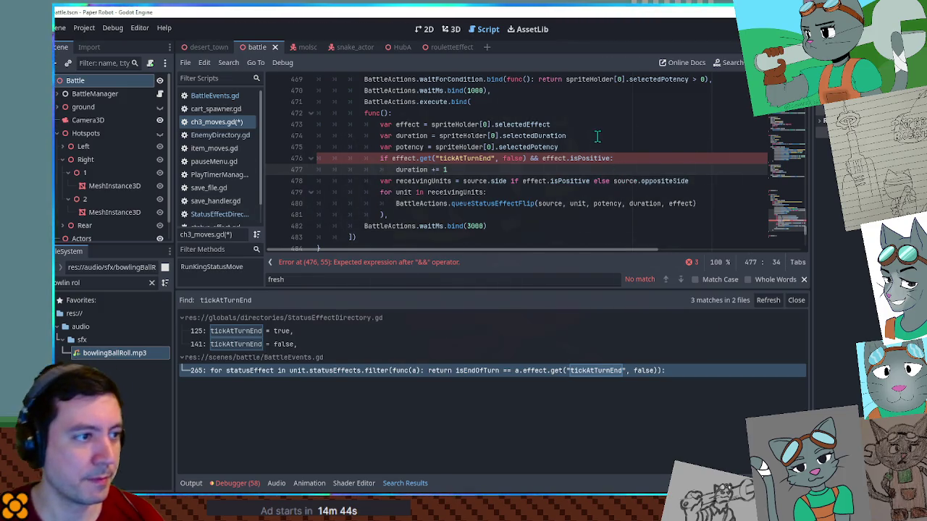
{"action": "left_click", "coordinate": [598, 137]}
{"action": "key", "text": "ctrl+s"}
- Add '# handle 1-turn power up ending immediately' below potency, save, and close the rouletteEffect scene
{"action": "left_click", "coordinate": [595, 147]}
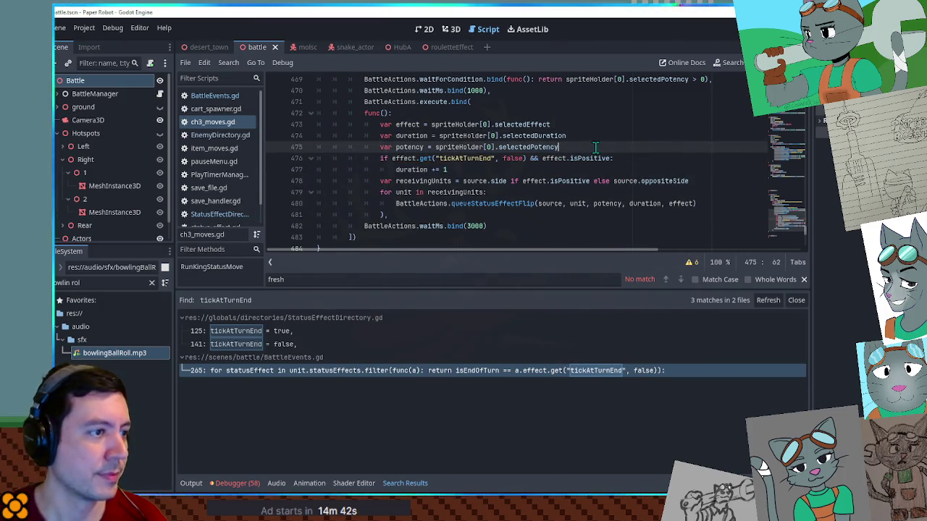
{"action": "key", "text": "Return"}
{"action": "type", "text": "# handle"}
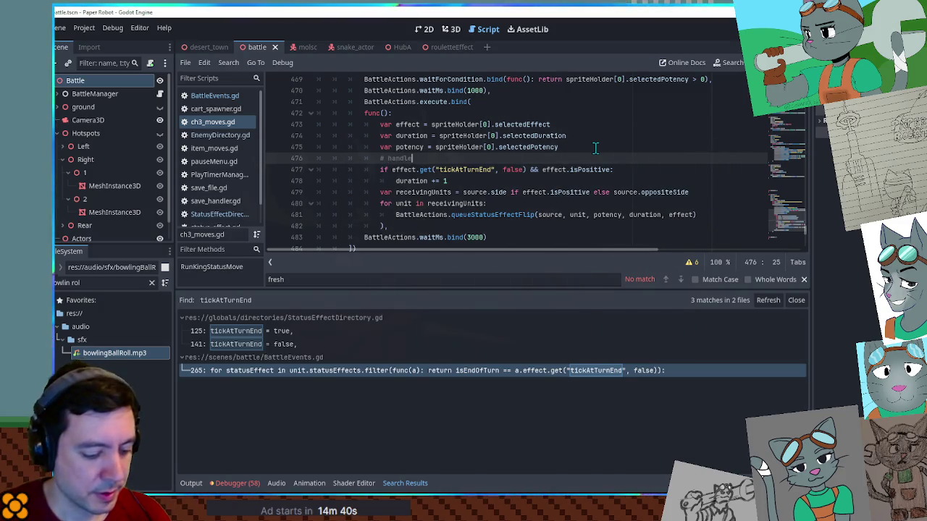
{"action": "type", "text": " power up"}
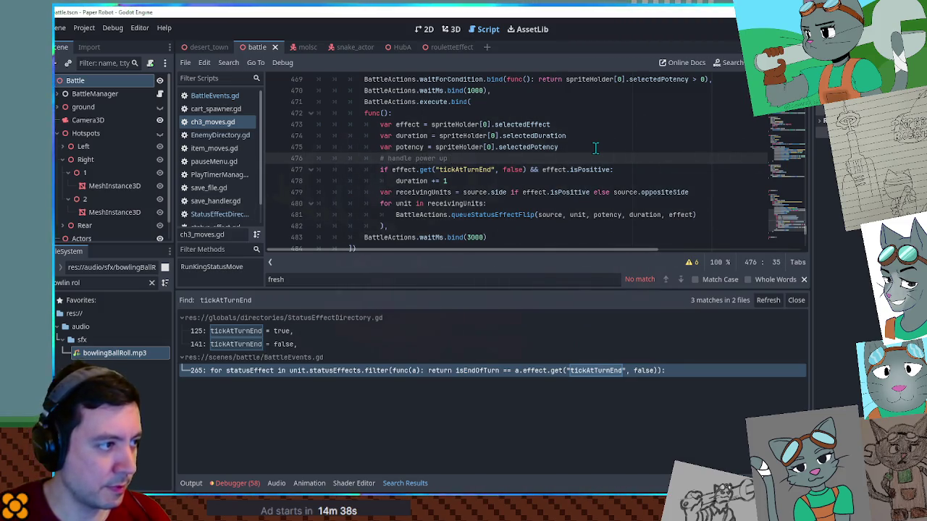
{"action": "key", "text": "ctrl+Left"}
{"action": "key", "text": "ctrl+Left"}
{"action": "type", "text": "1-turn"}
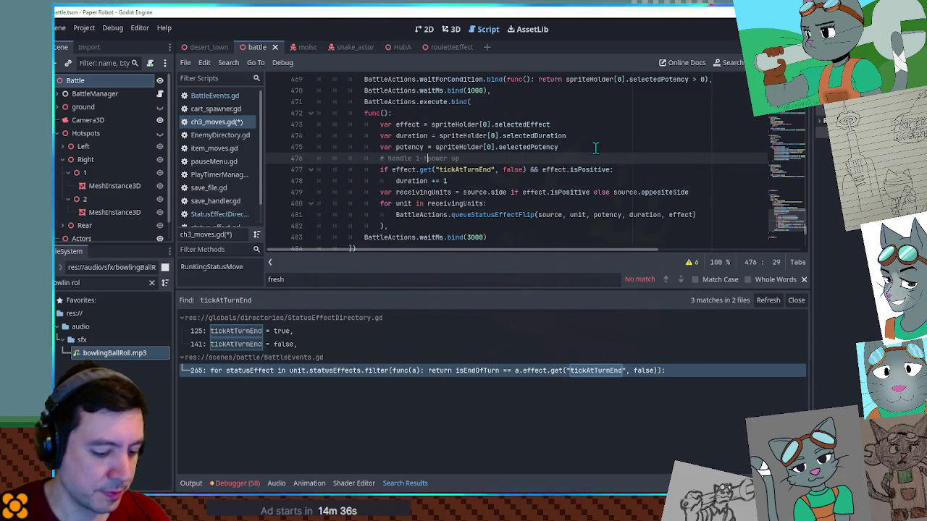
{"action": "key", "text": "End"}
{"action": "type", "text": "ending "}
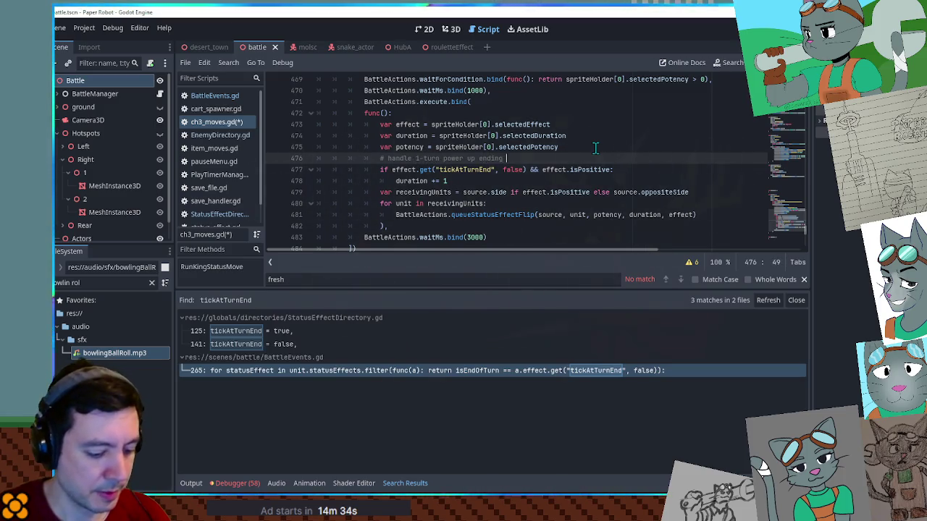
{"action": "type", "text": "immediately"}
{"action": "key", "text": "ctrl+s"}
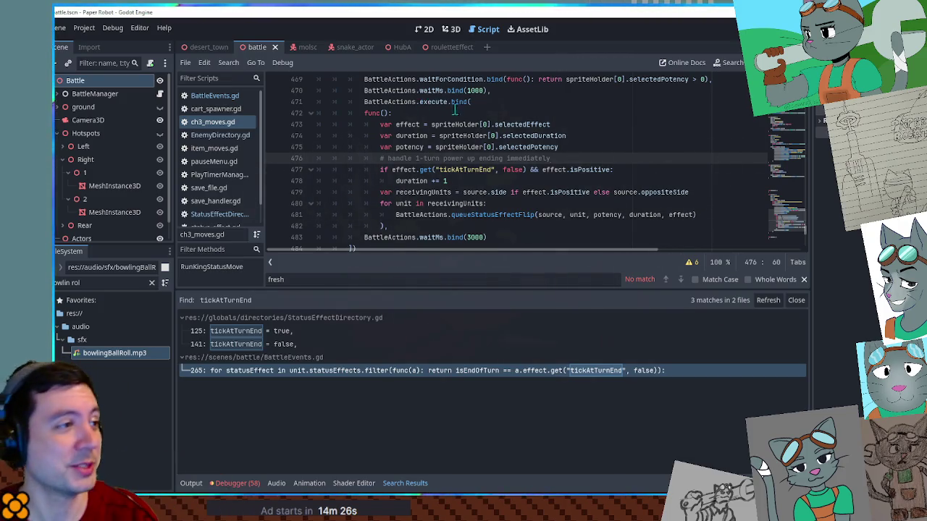
{"action": "middle_click", "coordinate": [448, 47]}
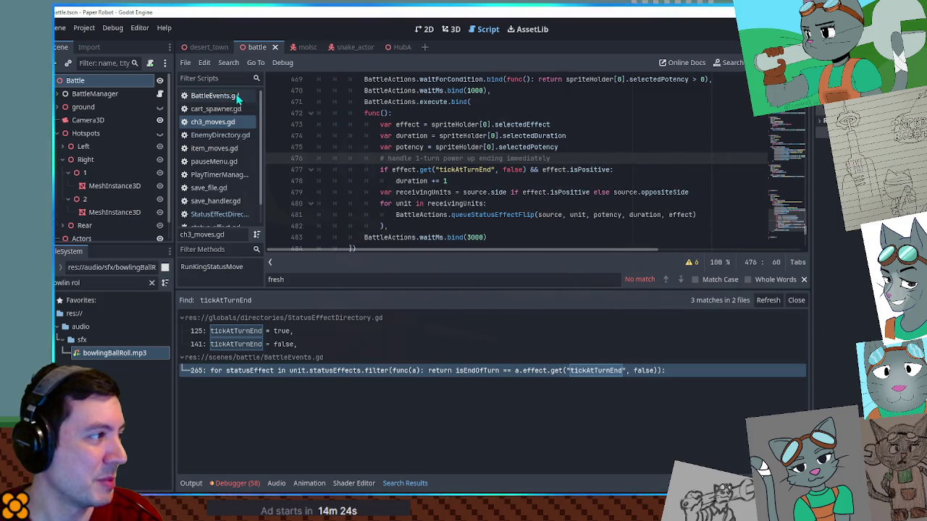
- Close StatusEffectDirectory.gd and paste a check mark before the roulette item on TODO.txt line 4
{"action": "left_click", "coordinate": [210, 228]}
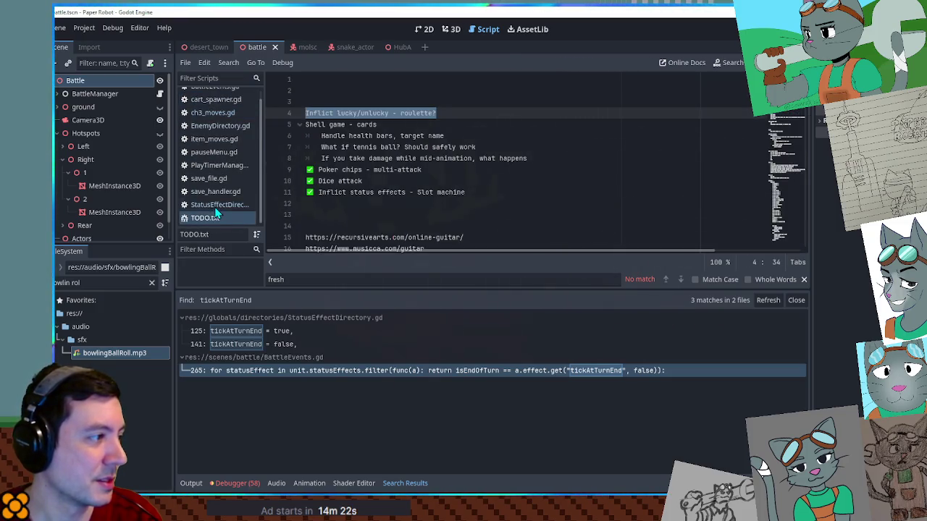
{"action": "middle_click", "coordinate": [216, 205]}
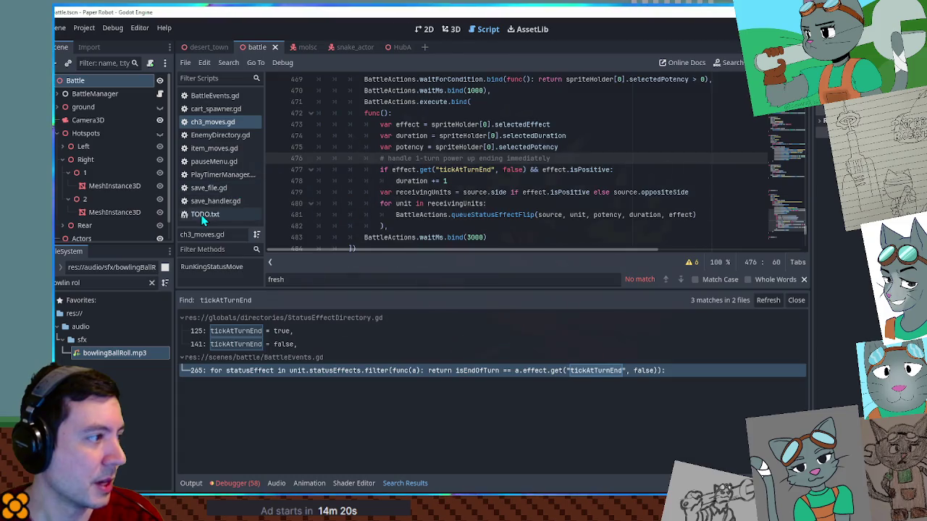
{"action": "left_click", "coordinate": [217, 214]}
{"action": "left_click", "coordinate": [309, 169]}
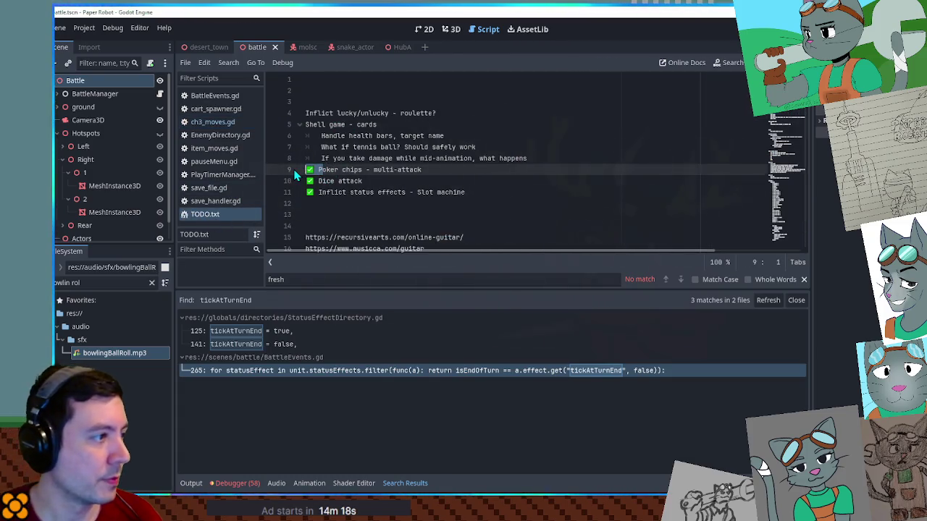
{"action": "left_click", "coordinate": [306, 112]}
{"action": "type", "text": "✅"}
{"action": "left_click", "coordinate": [458, 124]}
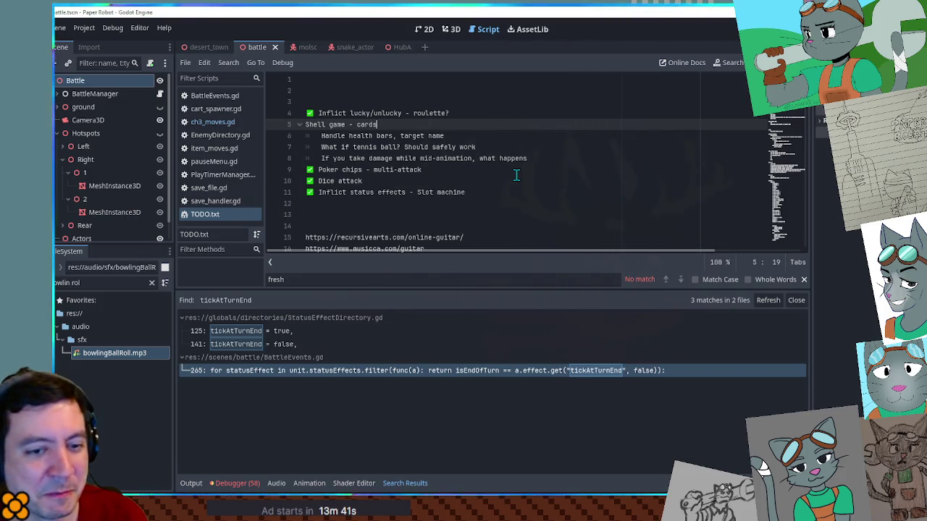
- Close the Search Results panel and find bar, then select the Shell game item with its sub-notes
{"action": "left_click", "coordinate": [796, 300]}
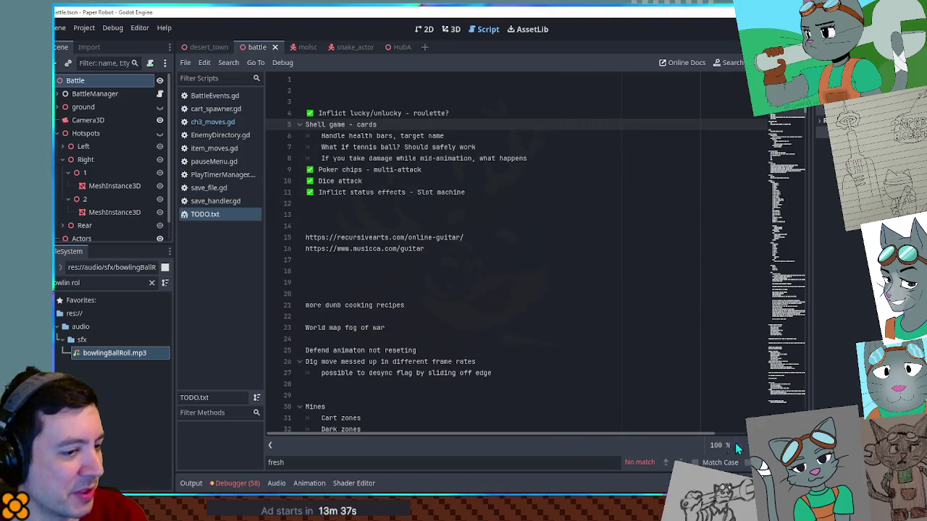
{"action": "key", "text": "Escape"}
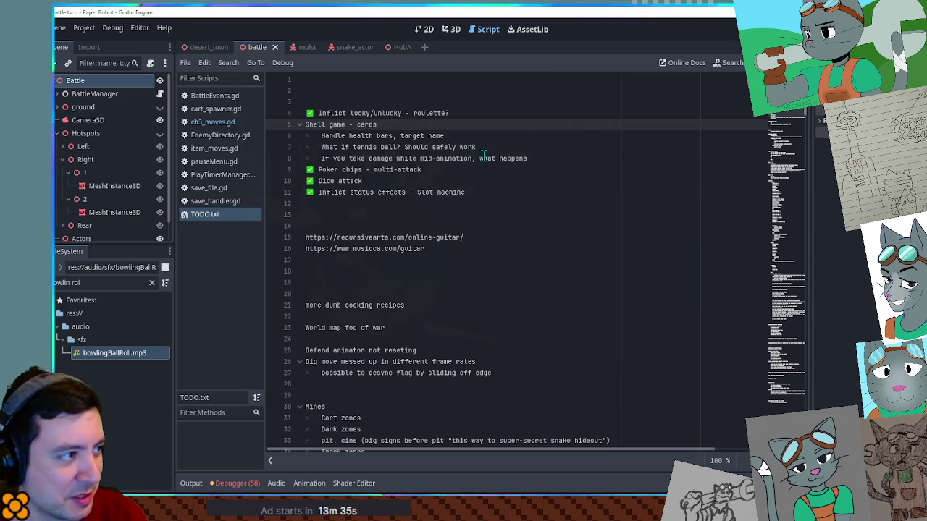
{"action": "left_click_drag", "start_coordinate": [589, 165], "coordinate": [288, 131]}
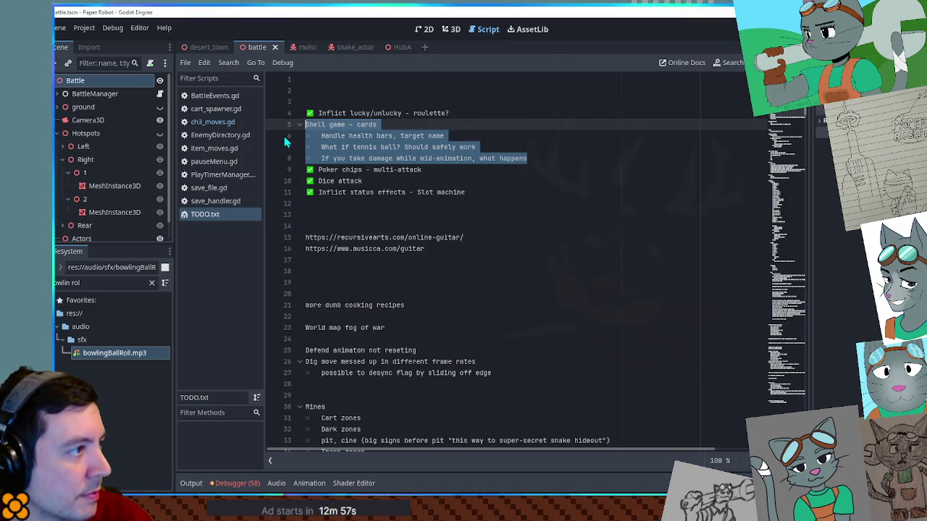
- Show snake_actor in 3D, load its walk animation in the AnimationPlayer, and play it
{"action": "left_click", "coordinate": [346, 46]}
{"action": "left_click", "coordinate": [449, 30]}
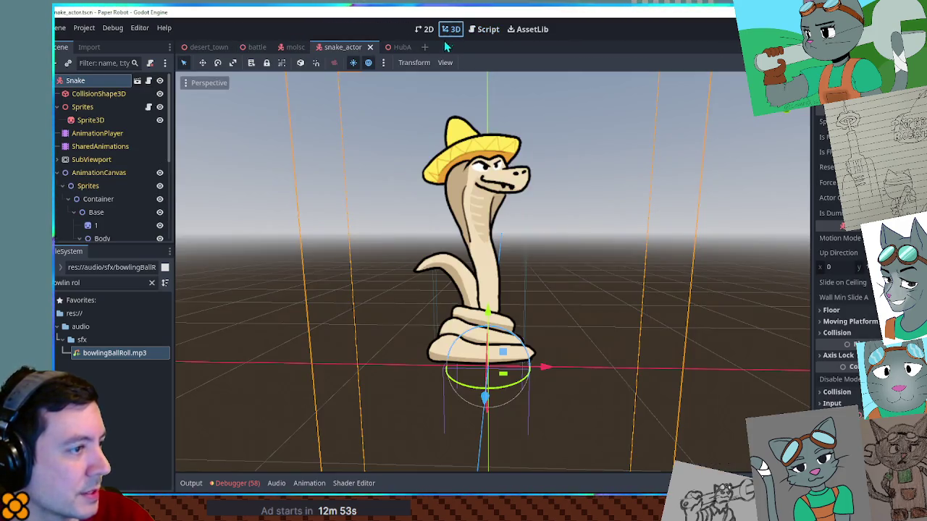
{"action": "left_click", "coordinate": [97, 133]}
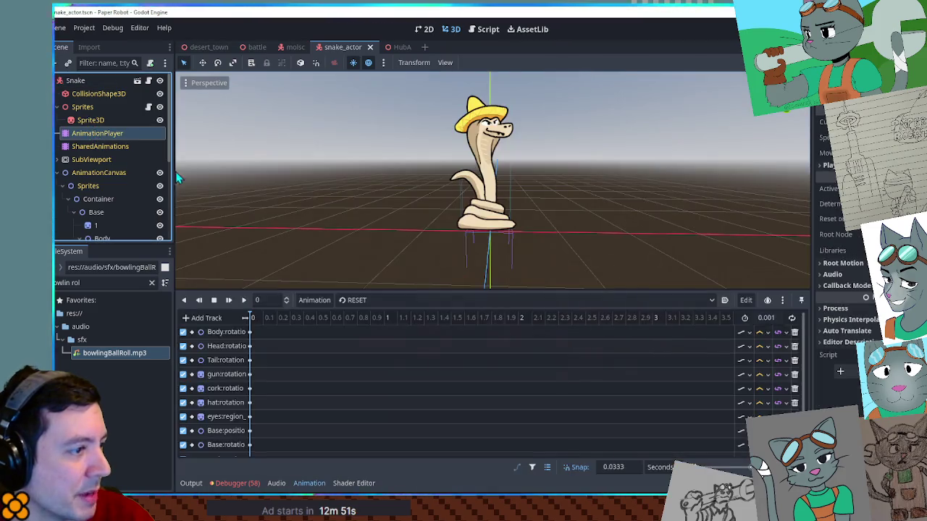
{"action": "left_click", "coordinate": [391, 300]}
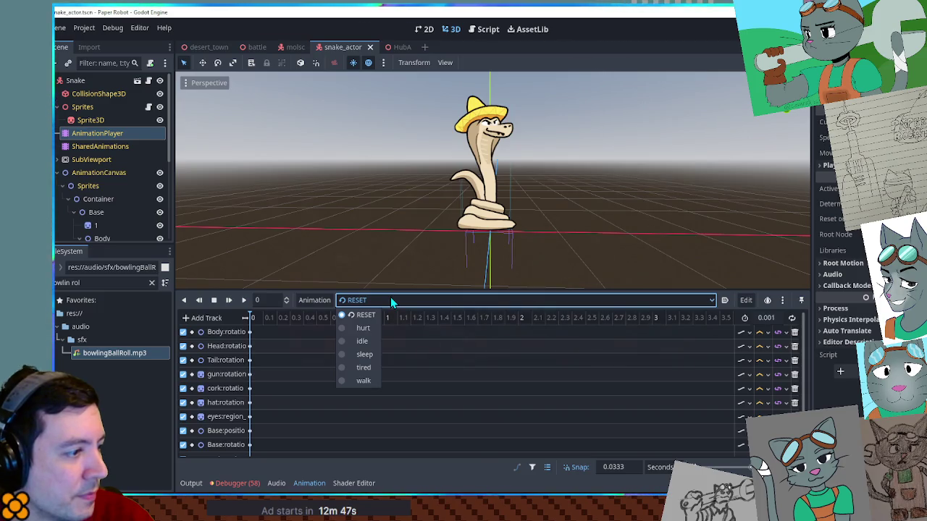
{"action": "left_click", "coordinate": [364, 381]}
{"action": "left_click", "coordinate": [243, 300]}
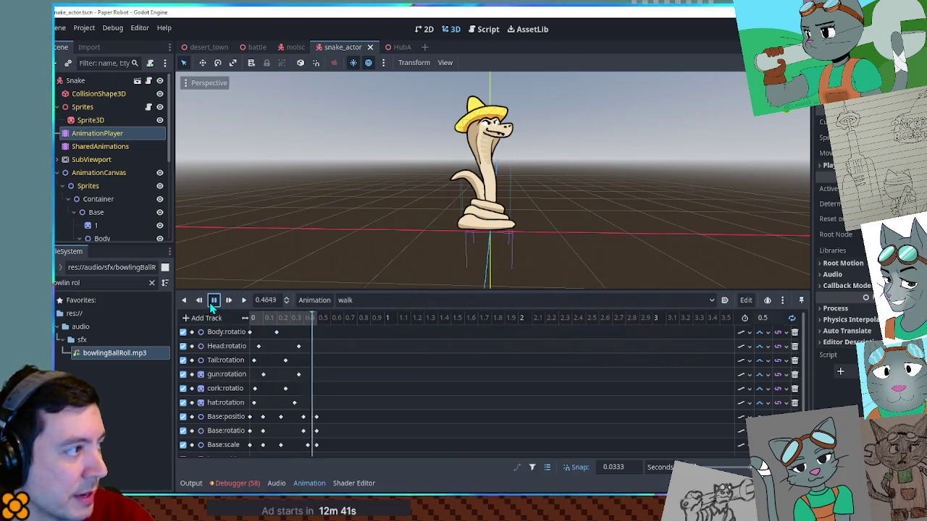
{"action": "left_click", "coordinate": [214, 300]}
- Switch back to the RESET animation, select the SubViewport node, and save the scene
{"action": "left_click", "coordinate": [370, 305]}
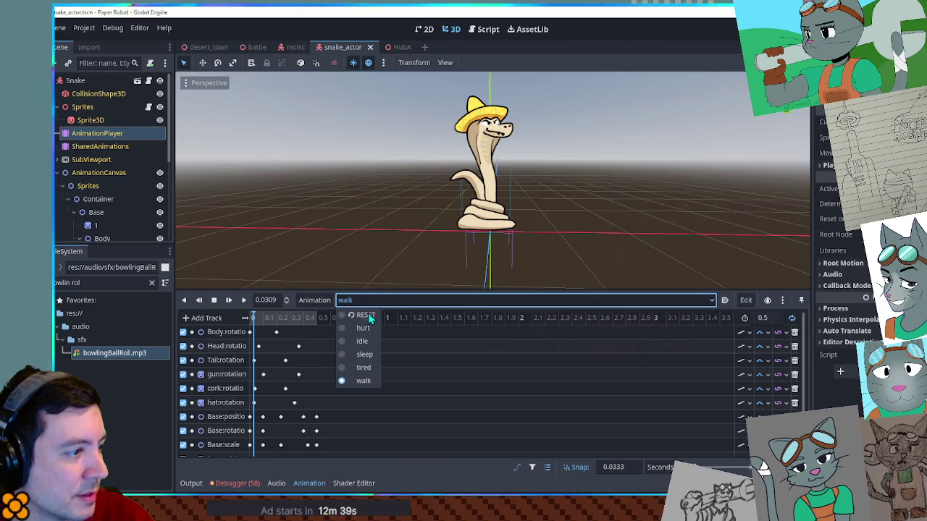
{"action": "left_click", "coordinate": [366, 316]}
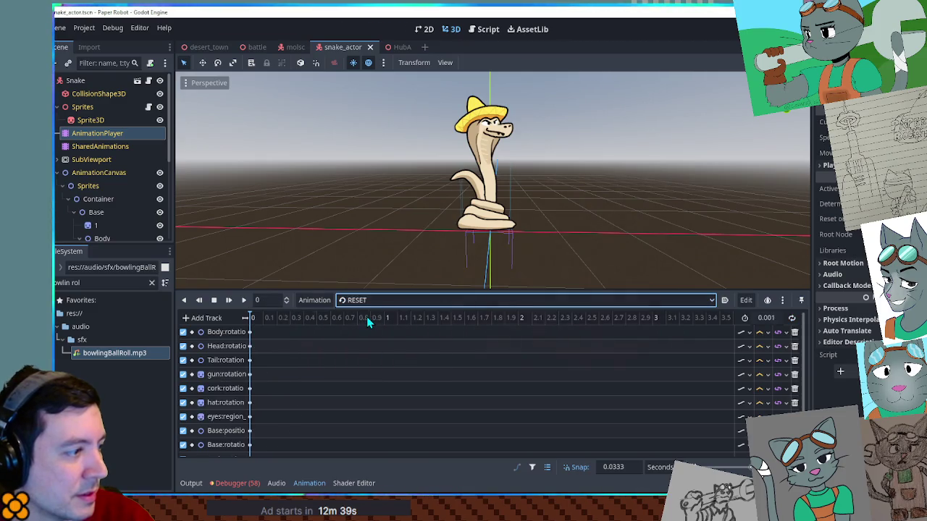
{"action": "left_click", "coordinate": [101, 161]}
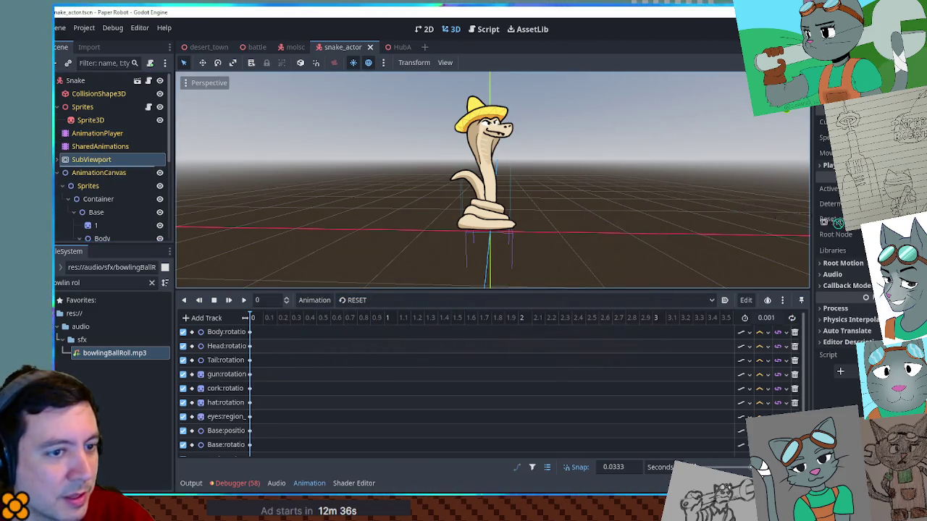
{"action": "key", "text": "ctrl+s"}
- Reload and replay the walk animation, then save snake_actor again
{"action": "left_click", "coordinate": [367, 297]}
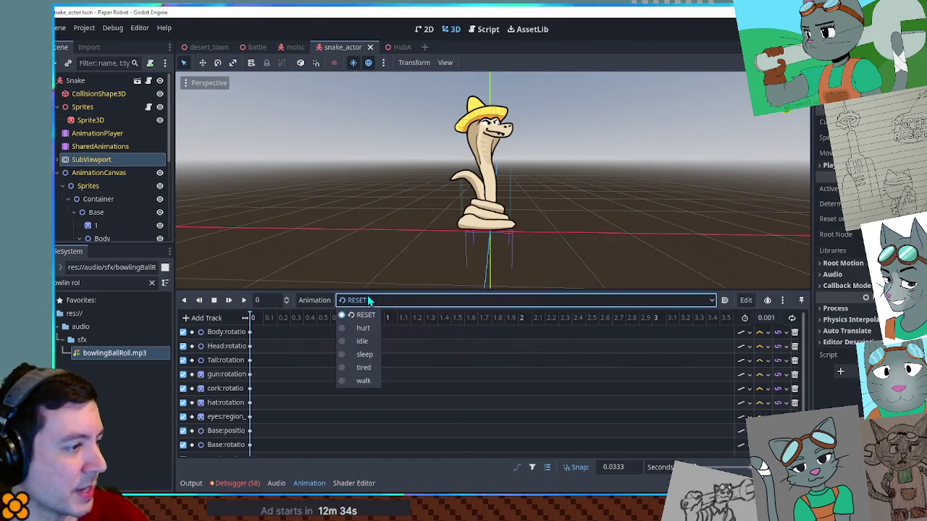
{"action": "left_click", "coordinate": [362, 380]}
{"action": "left_click", "coordinate": [242, 301]}
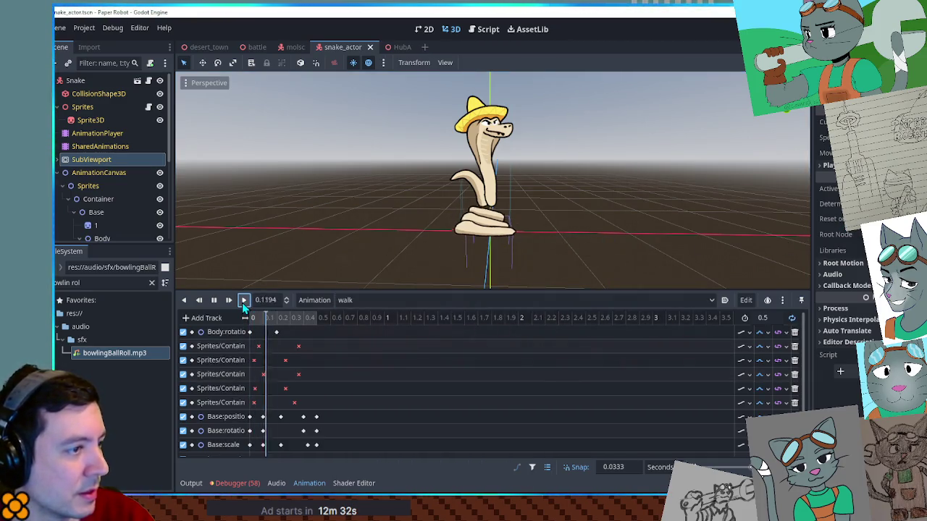
{"action": "left_click", "coordinate": [215, 300]}
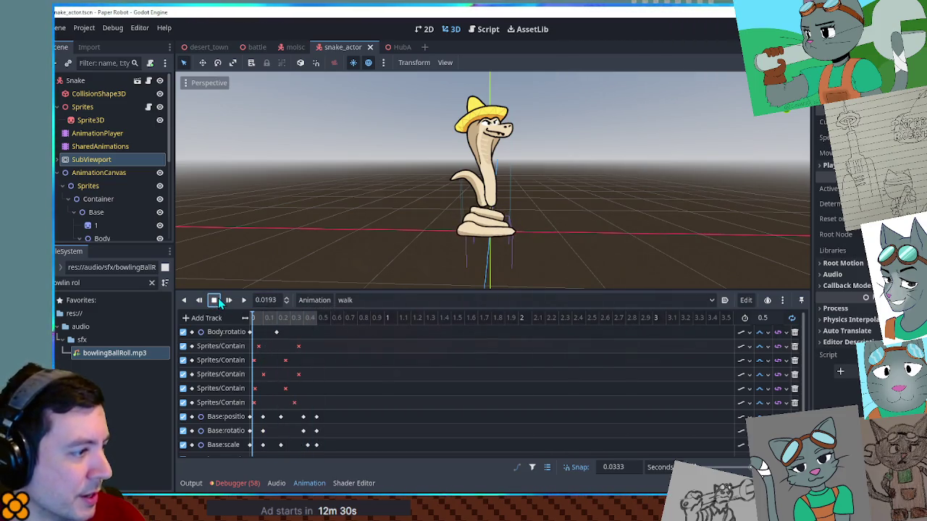
{"action": "key", "text": "ctrl+s"}
{"action": "mouse_move", "coordinate": [262, 348]}
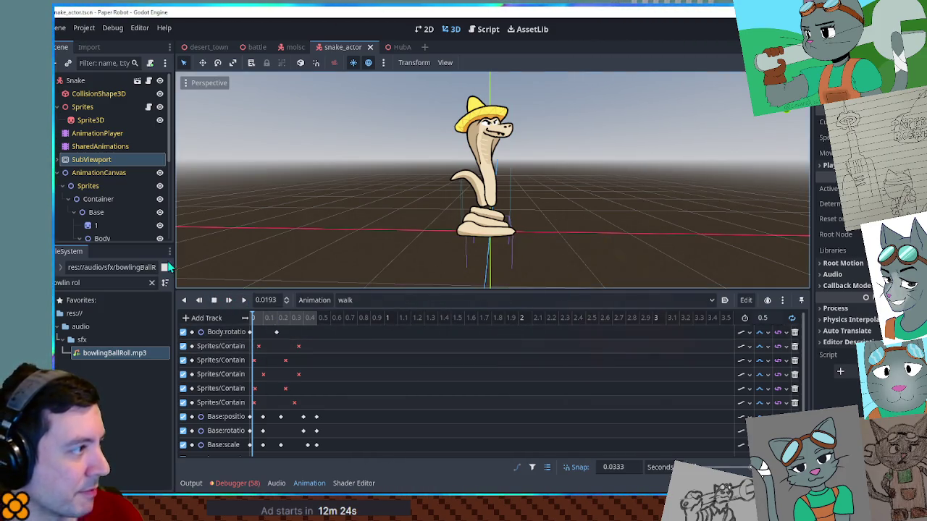
- Filter the FileSystem for 'slim acto' to find slim_actor.tscn
{"action": "triple_click", "coordinate": [101, 282]}
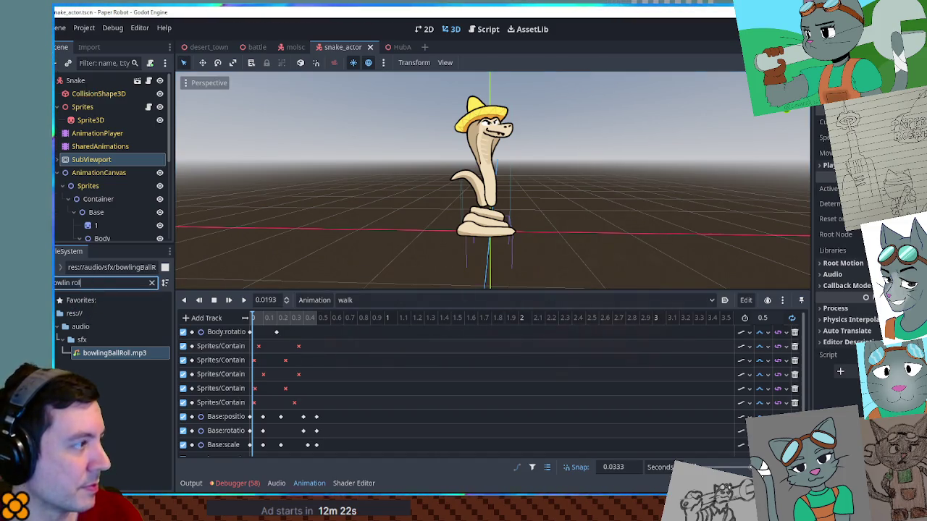
{"action": "type", "text": "m acto"}
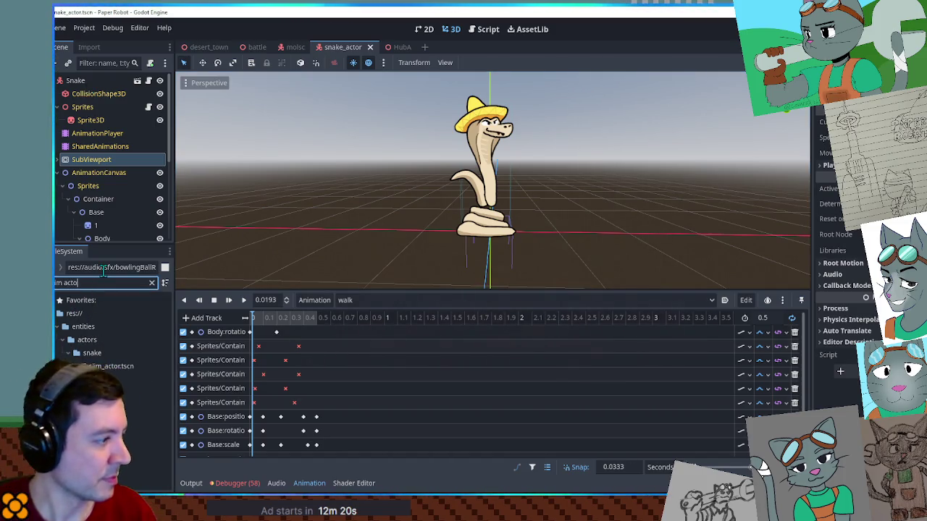
{"action": "right_click", "coordinate": [132, 367]}
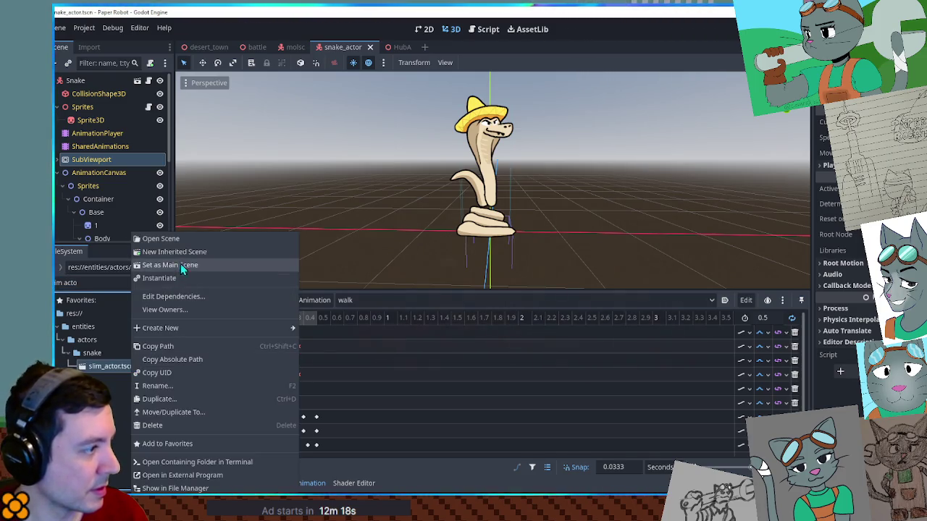
- Close the snake_actor scene and open slim_actor.tscn instead
{"action": "left_click", "coordinate": [187, 476]}
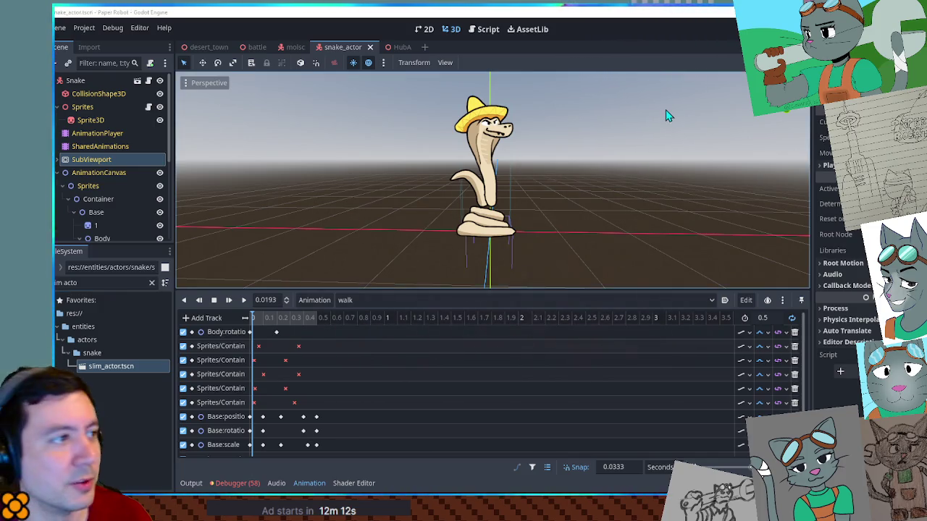
{"action": "left_click", "coordinate": [369, 47]}
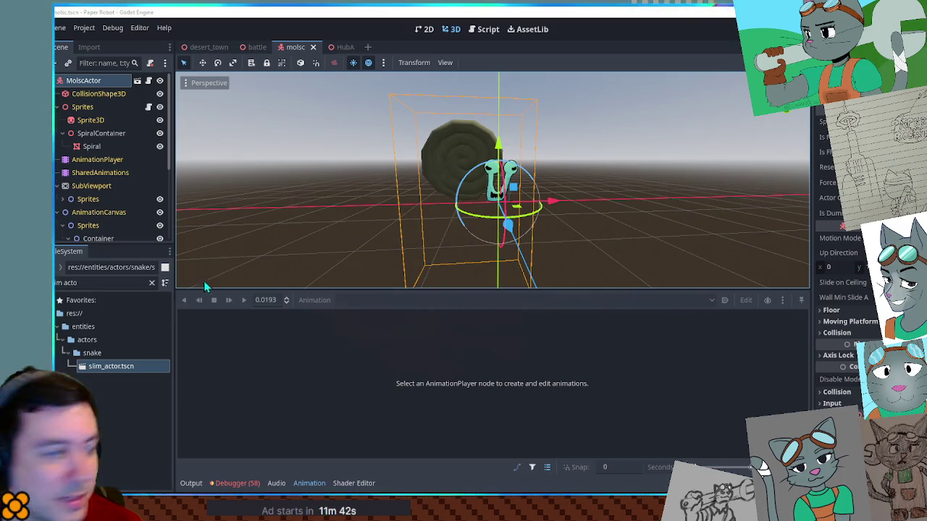
{"action": "double_click", "coordinate": [127, 367]}
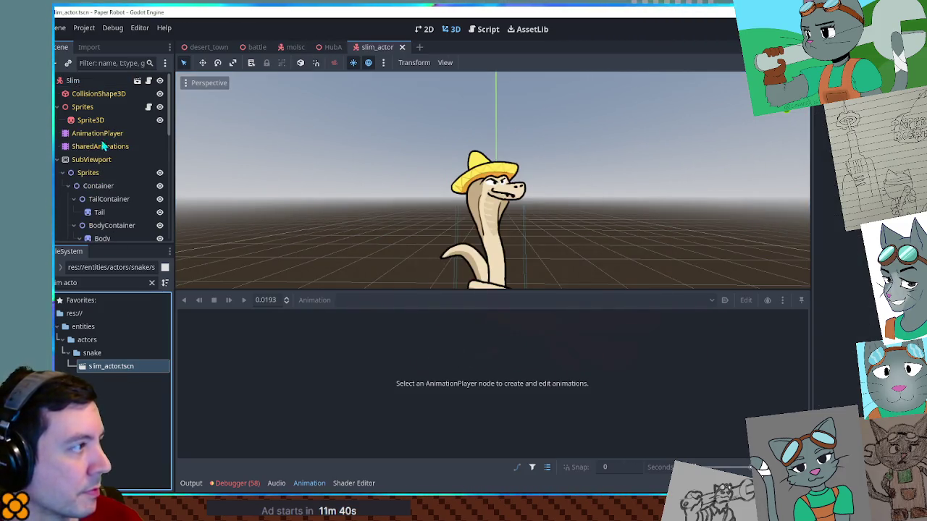
- Select Slim's AnimationPlayer and preview the idle, talk and walk animations
{"action": "left_click", "coordinate": [97, 133]}
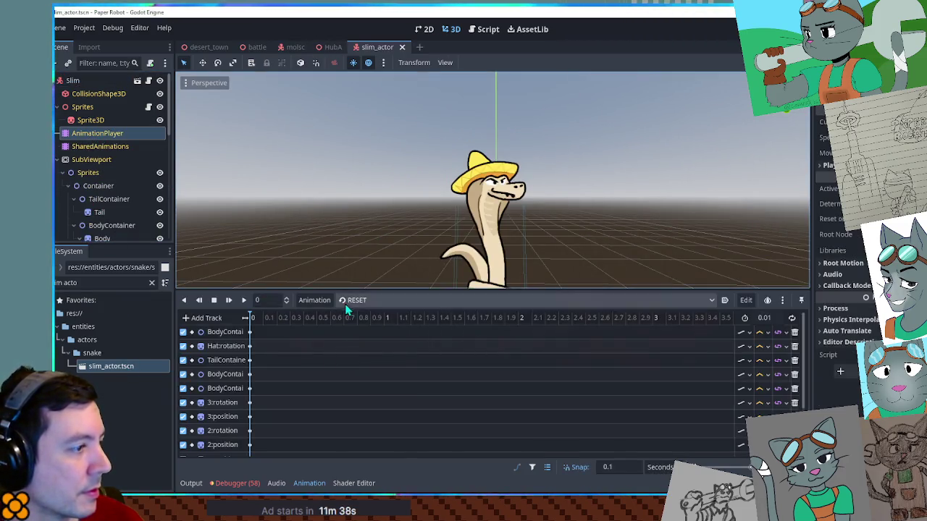
{"action": "left_click", "coordinate": [362, 300]}
{"action": "left_click", "coordinate": [362, 329]}
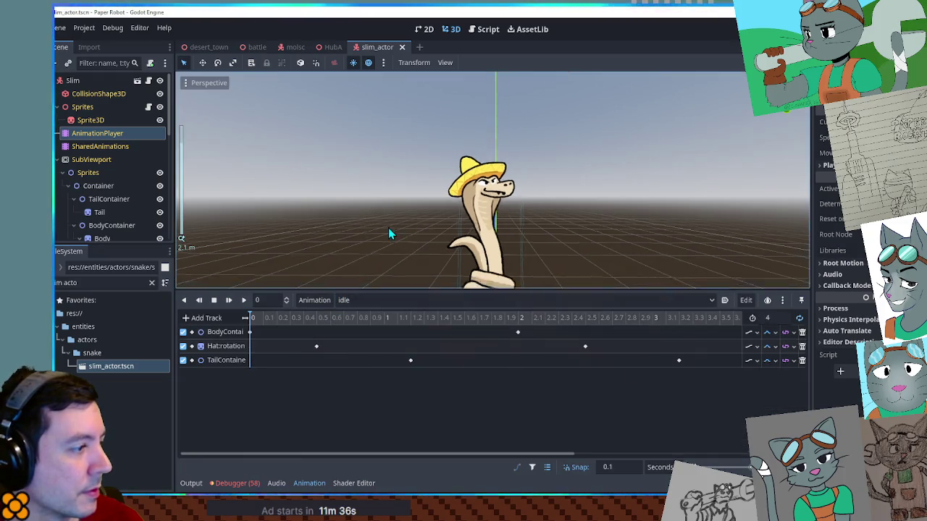
{"action": "left_click", "coordinate": [354, 301]}
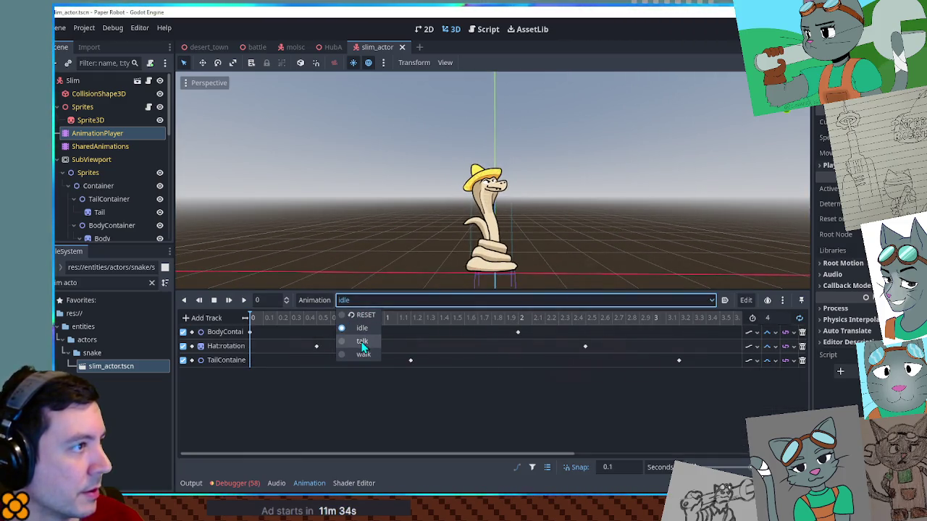
{"action": "left_click", "coordinate": [362, 342]}
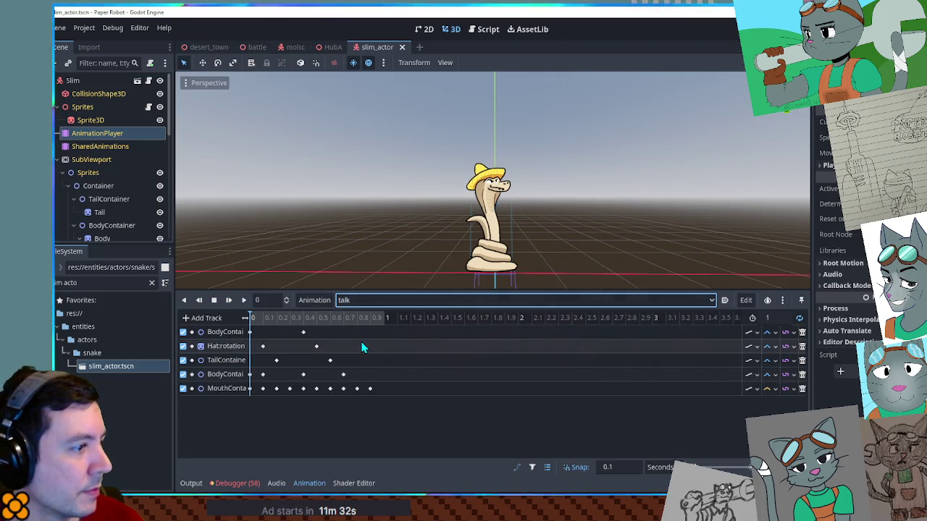
{"action": "left_click", "coordinate": [358, 300]}
{"action": "left_click", "coordinate": [362, 354]}
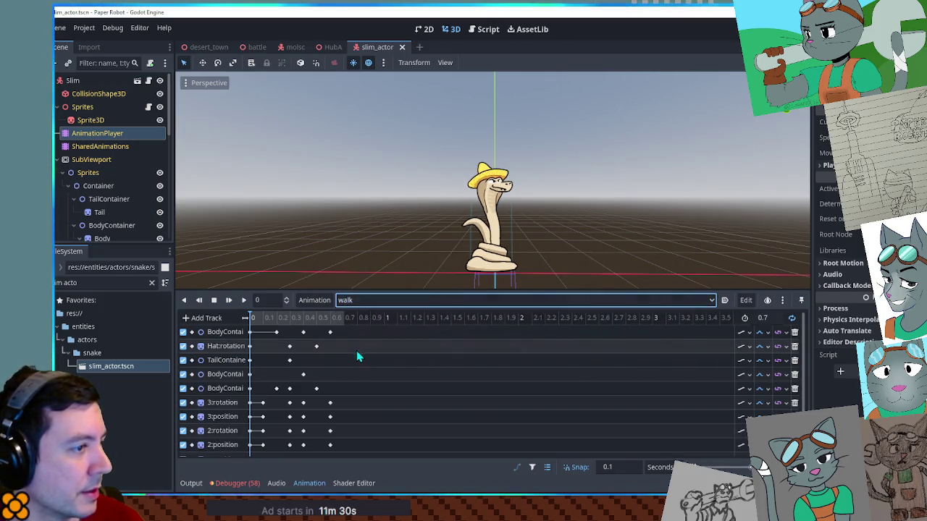
{"action": "left_click", "coordinate": [242, 300]}
{"action": "left_click", "coordinate": [214, 300]}
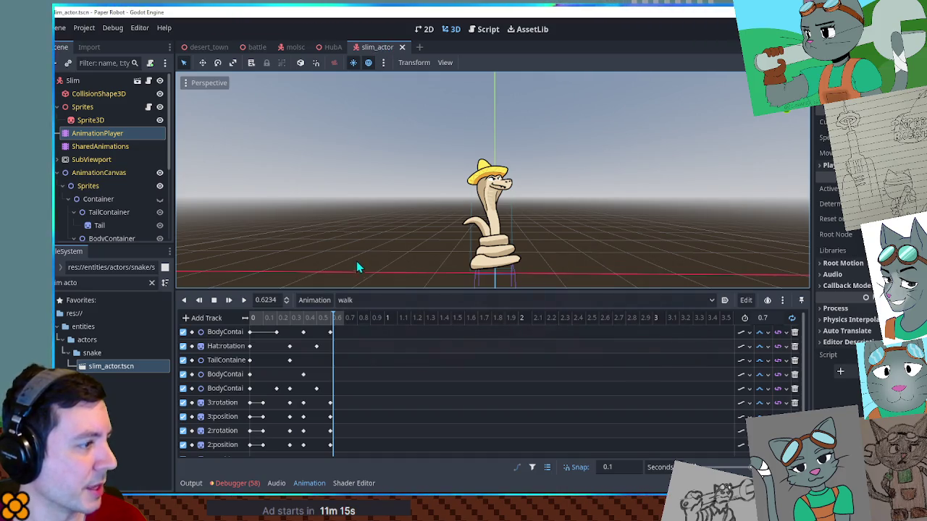
{"action": "left_click", "coordinate": [243, 300]}
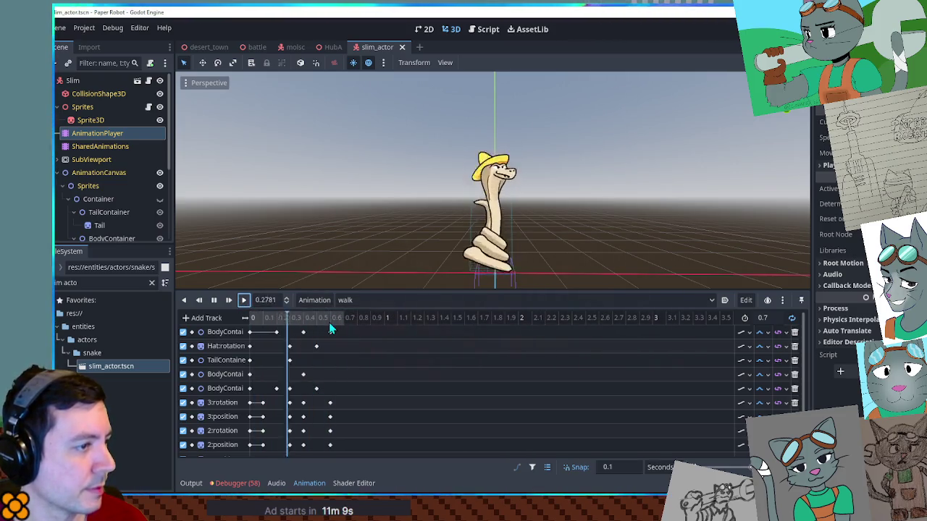
{"action": "left_click", "coordinate": [348, 301]}
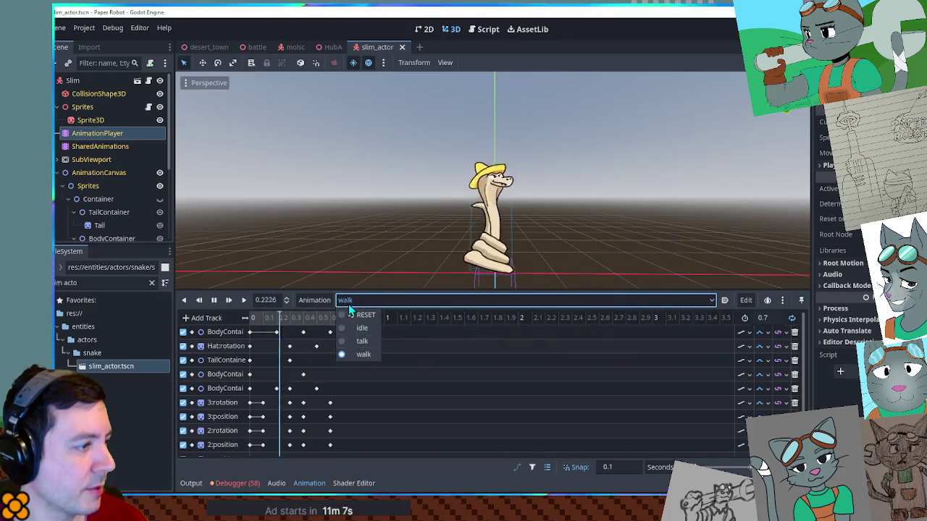
{"action": "left_click", "coordinate": [350, 303]}
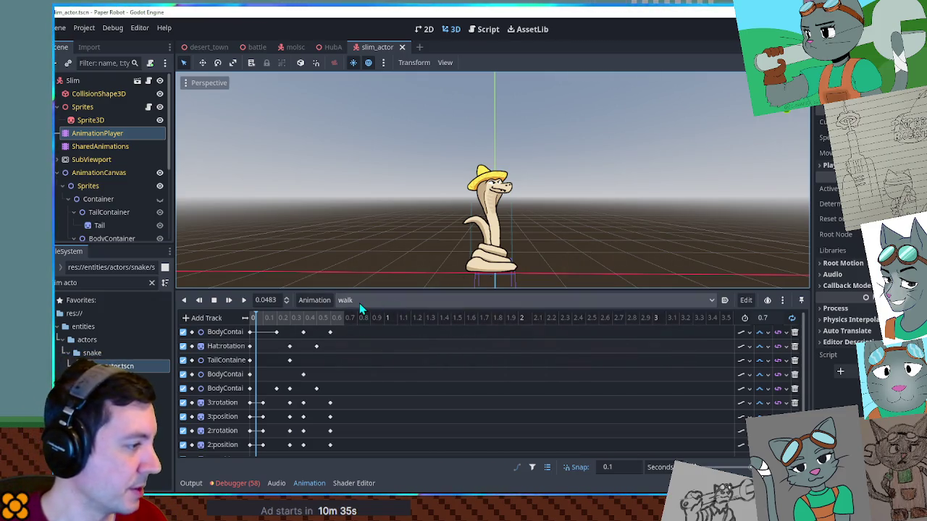
- Play the idle animation, then reload idle and open the Animation options menu
{"action": "left_click", "coordinate": [359, 301]}
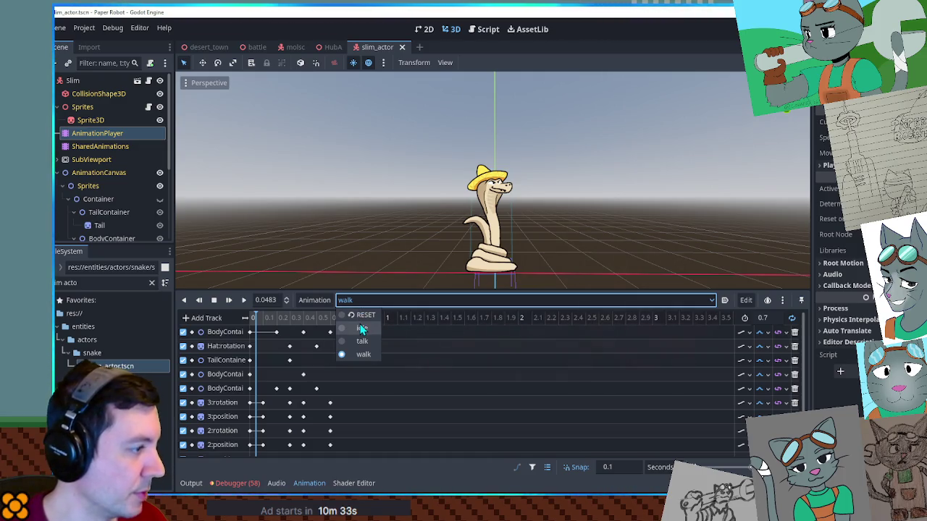
{"action": "left_click", "coordinate": [359, 323]}
{"action": "left_click", "coordinate": [361, 328]}
{"action": "left_click", "coordinate": [243, 302]}
{"action": "left_click", "coordinate": [214, 300]}
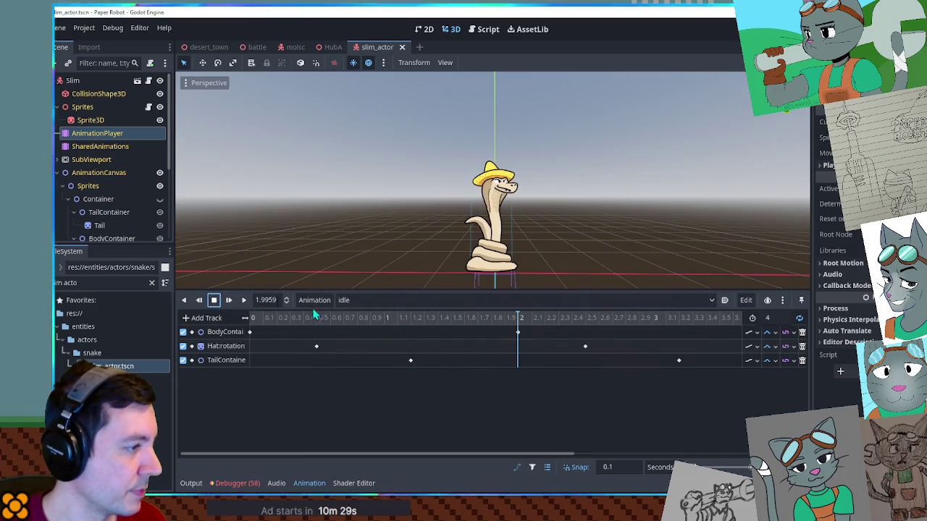
{"action": "left_click", "coordinate": [365, 303]}
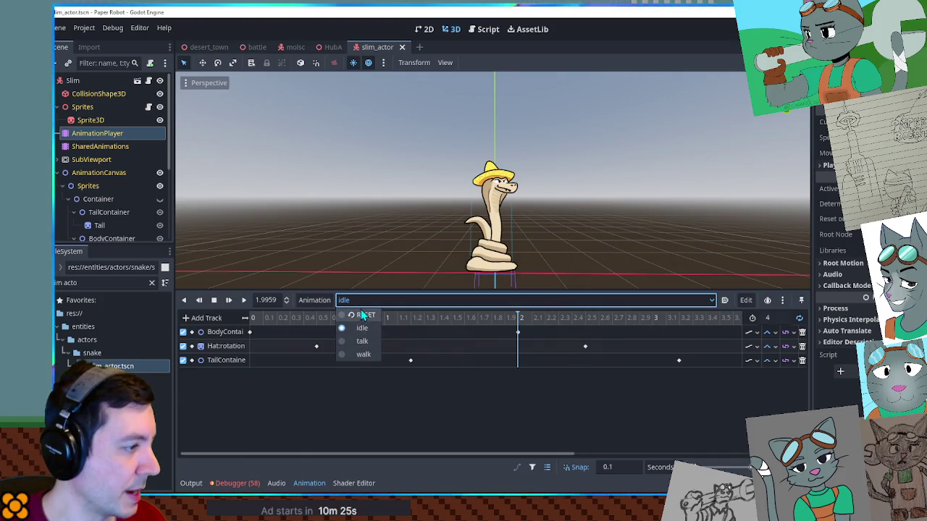
{"action": "left_click", "coordinate": [364, 315]}
{"action": "left_click", "coordinate": [362, 299]}
{"action": "left_click", "coordinate": [362, 328]}
{"action": "left_click", "coordinate": [312, 307]}
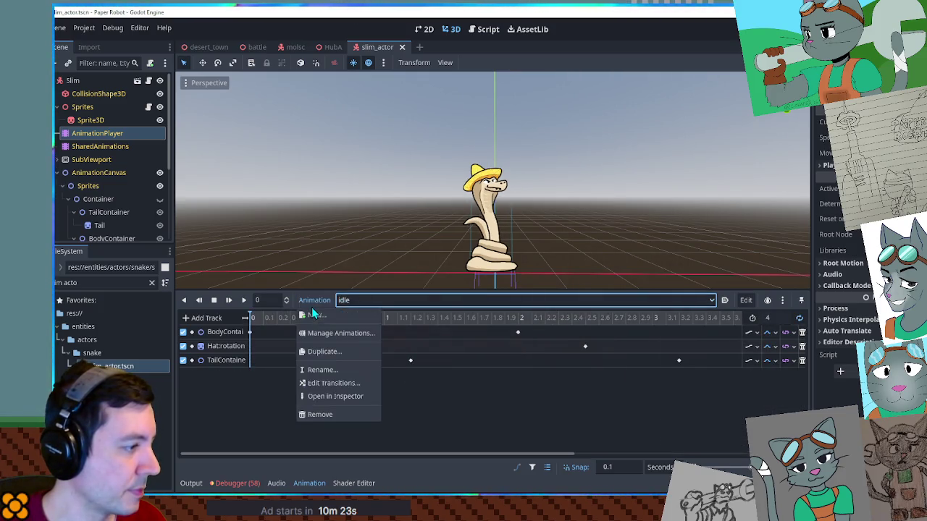
- Duplicate idle as a new 'jump' animation and set its length to 0.4 seconds
{"action": "left_click", "coordinate": [326, 345]}
{"action": "type", "text": "jump"}
{"action": "key", "text": "Return"}
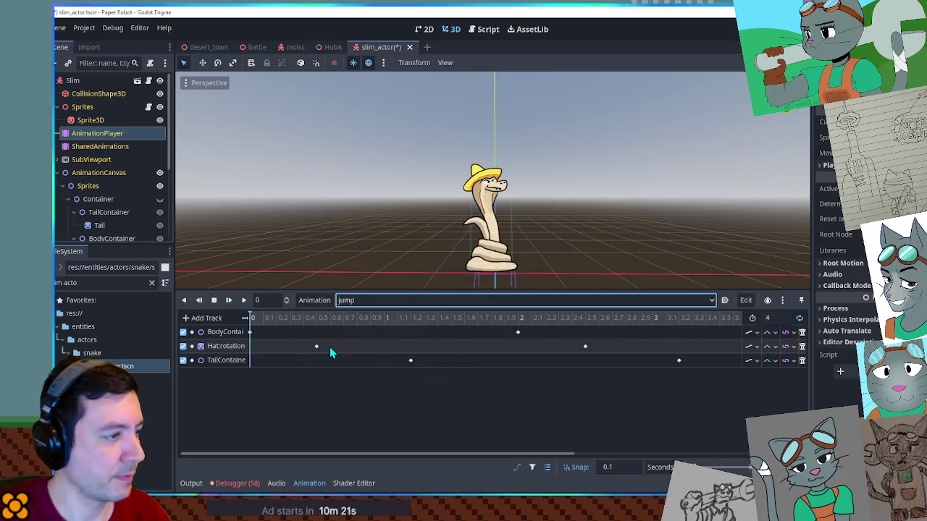
{"action": "scroll", "coordinate": [659, 326], "scroll_direction": "down", "scroll_amount": 4}
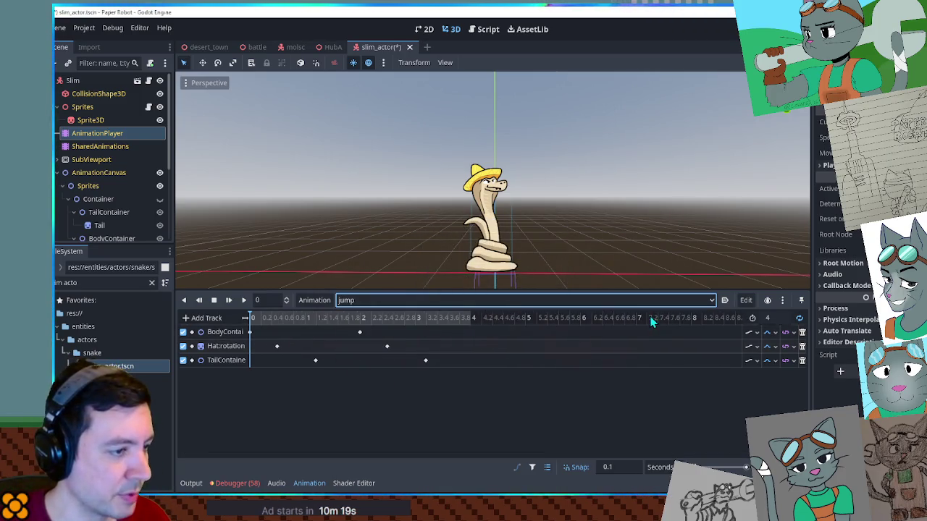
{"action": "left_click", "coordinate": [771, 318]}
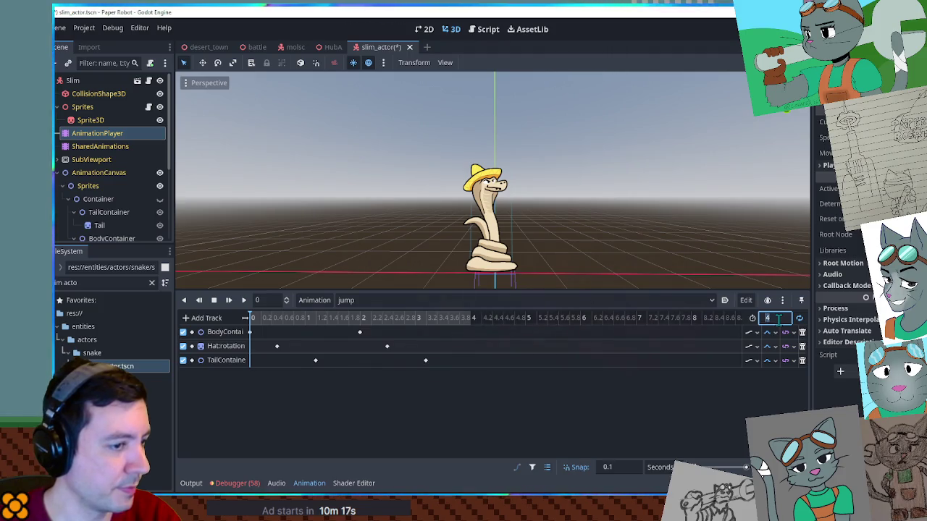
{"action": "type", "text": "0.4"}
{"action": "left_click", "coordinate": [354, 333]}
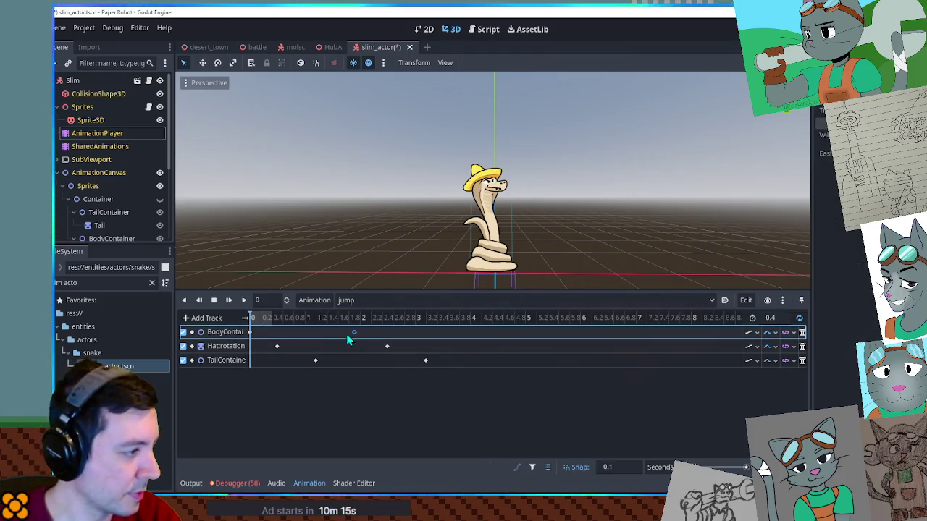
- Pull the Hat and TailContainer keyframes toward the start and preview the jump
{"action": "mouse_move", "coordinate": [276, 346]}
{"action": "left_mouse_down"}
{"action": "mouse_move", "coordinate": [250, 347]}
{"action": "mouse_move", "coordinate": [265, 346]}
{"action": "left_mouse_up"}
{"action": "left_click", "coordinate": [313, 360]}
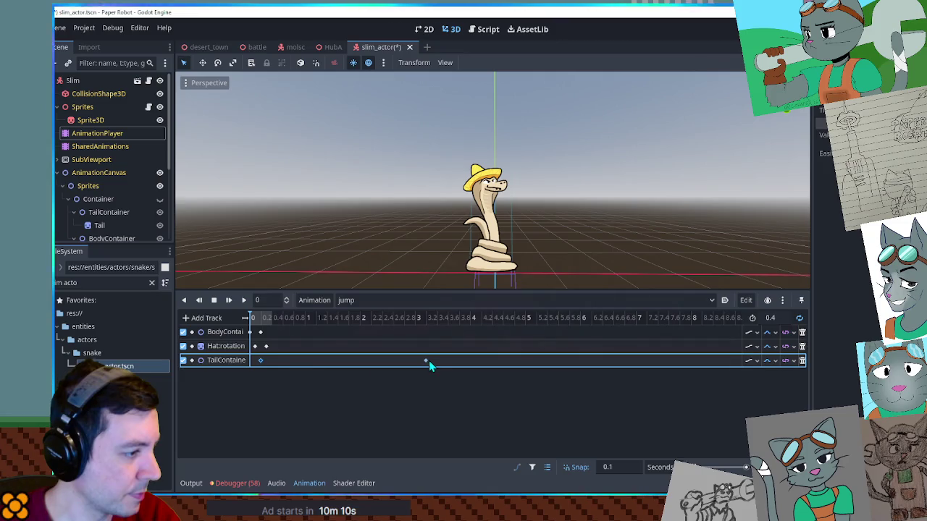
{"action": "left_click", "coordinate": [251, 371]}
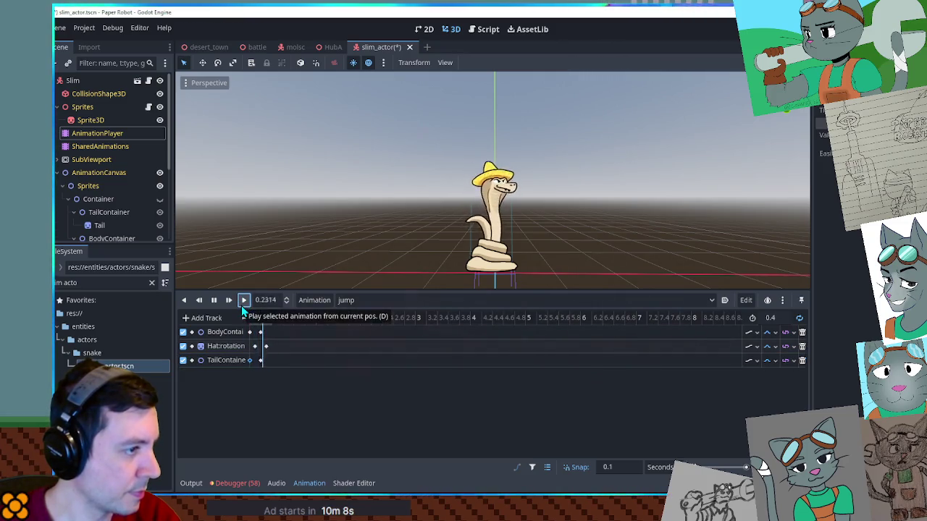
{"action": "left_click", "coordinate": [244, 300]}
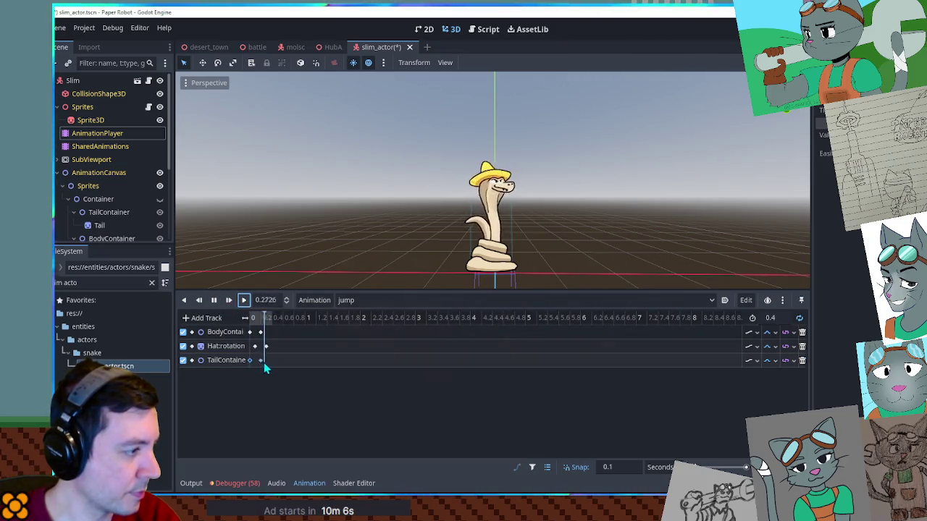
{"action": "left_click_drag", "start_coordinate": [251, 322], "coordinate": [280, 318]}
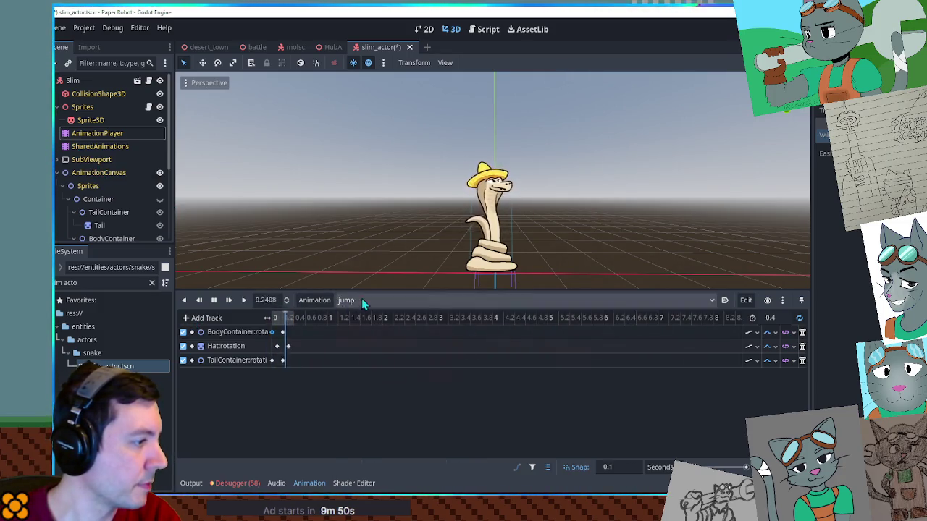
- Expand the SubViewport branch of the scene tree and select coil sprite 3
{"action": "left_click", "coordinate": [214, 300]}
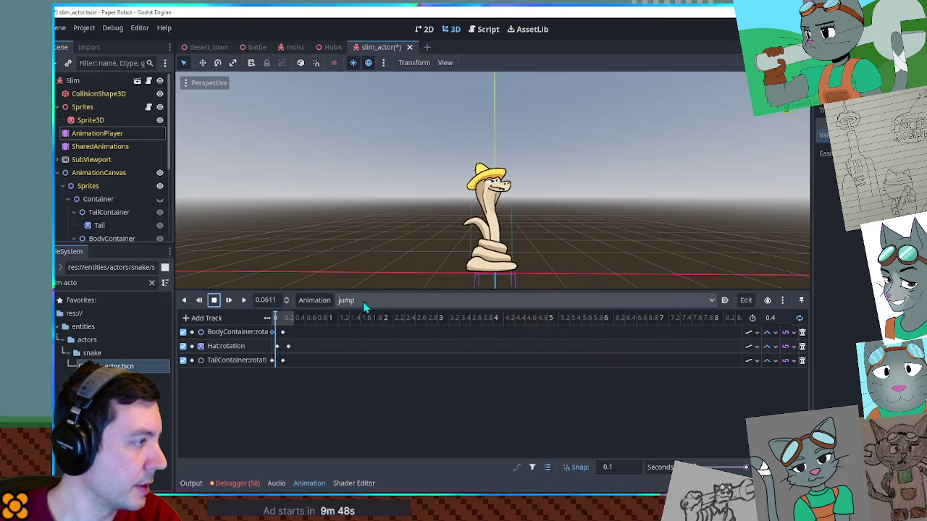
{"action": "left_click", "coordinate": [229, 299]}
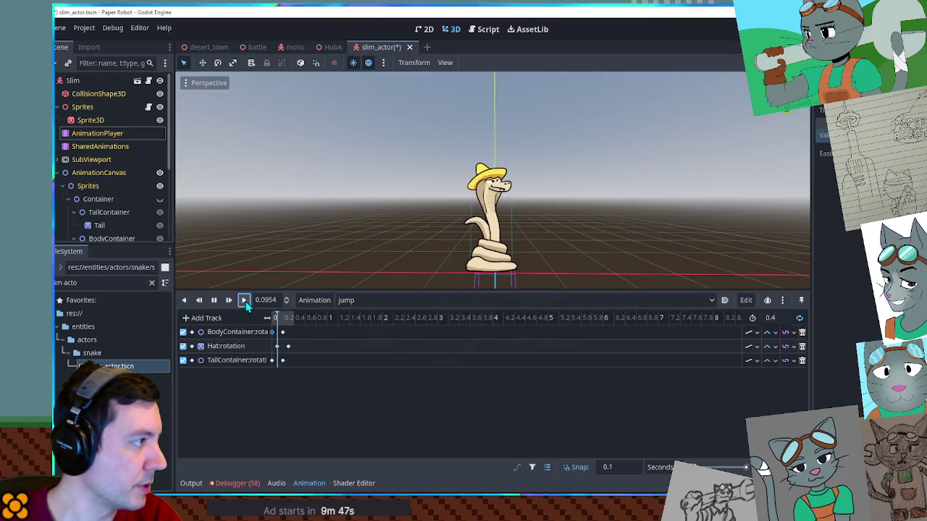
{"action": "left_click", "coordinate": [57, 172]}
{"action": "left_click", "coordinate": [57, 159]}
{"action": "scroll", "coordinate": [116, 192], "scroll_direction": "down", "scroll_amount": 4}
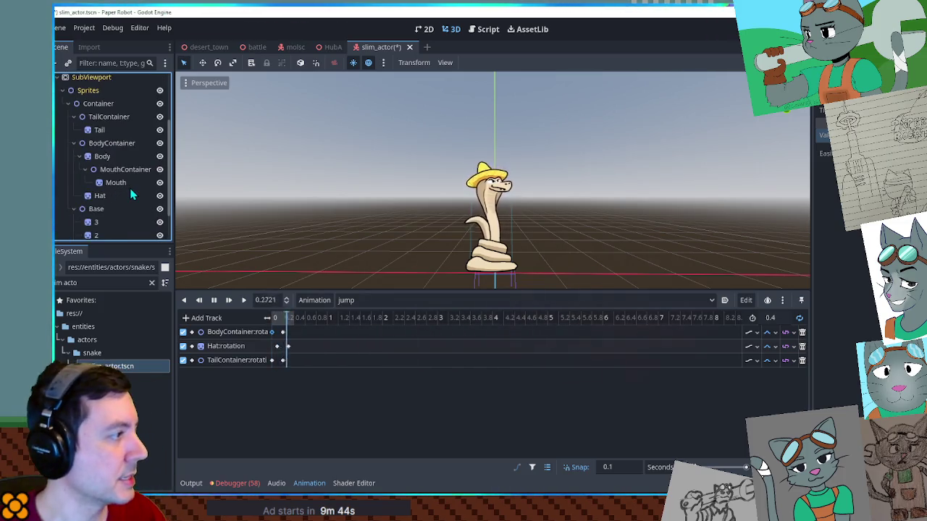
{"action": "scroll", "coordinate": [99, 194], "scroll_direction": "down", "scroll_amount": 1}
{"action": "left_click", "coordinate": [96, 181]}
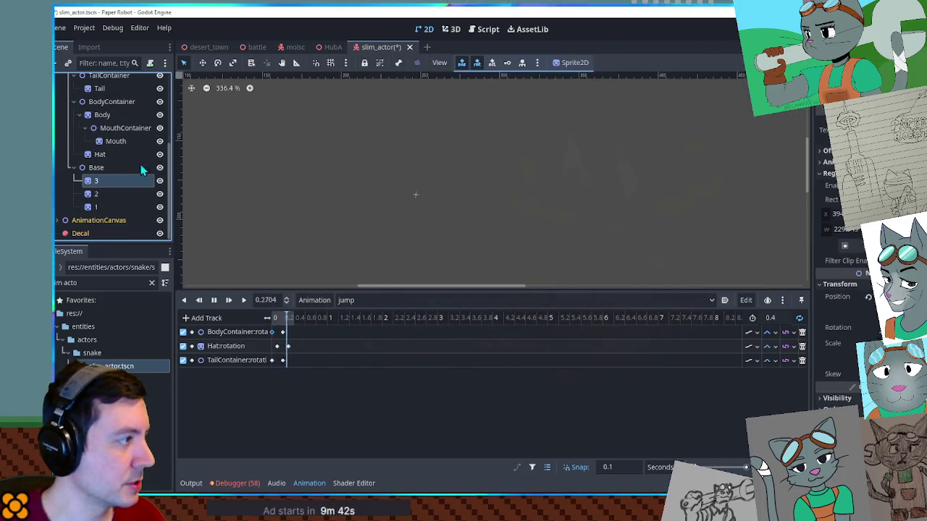
{"action": "left_click", "coordinate": [444, 31]}
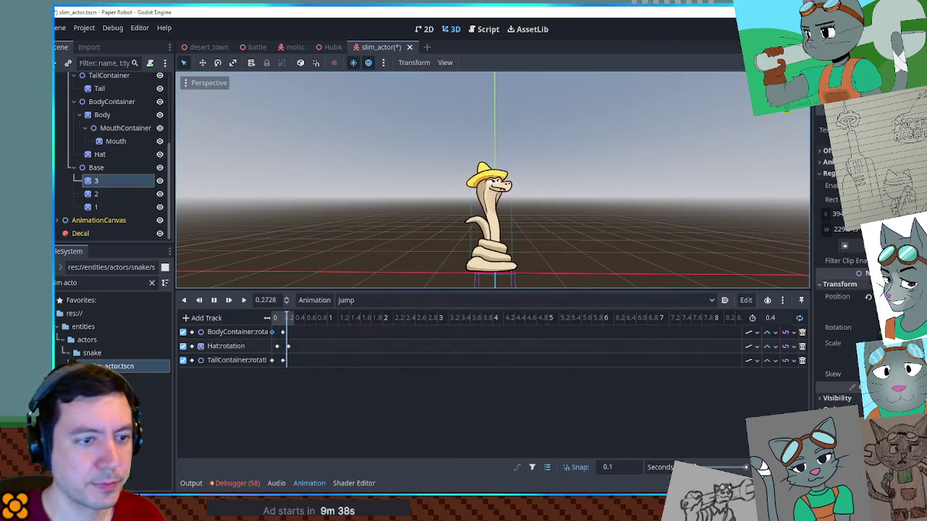
- Key coil 3's rotation and position, adding a second 3:rotation key with new interpolation
{"action": "left_click", "coordinate": [862, 328]}
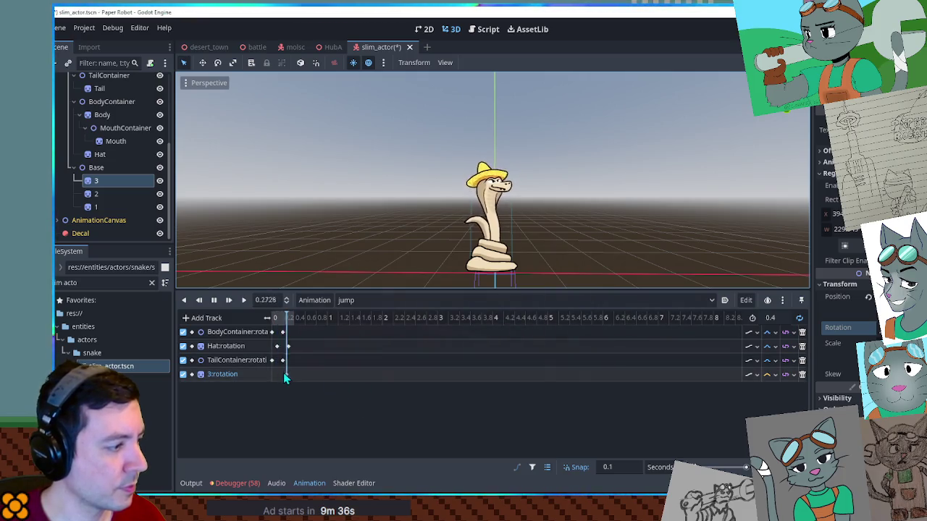
{"action": "right_click", "coordinate": [285, 374]}
{"action": "left_click", "coordinate": [289, 381]}
{"action": "left_click_drag", "start_coordinate": [288, 378], "coordinate": [288, 374]}
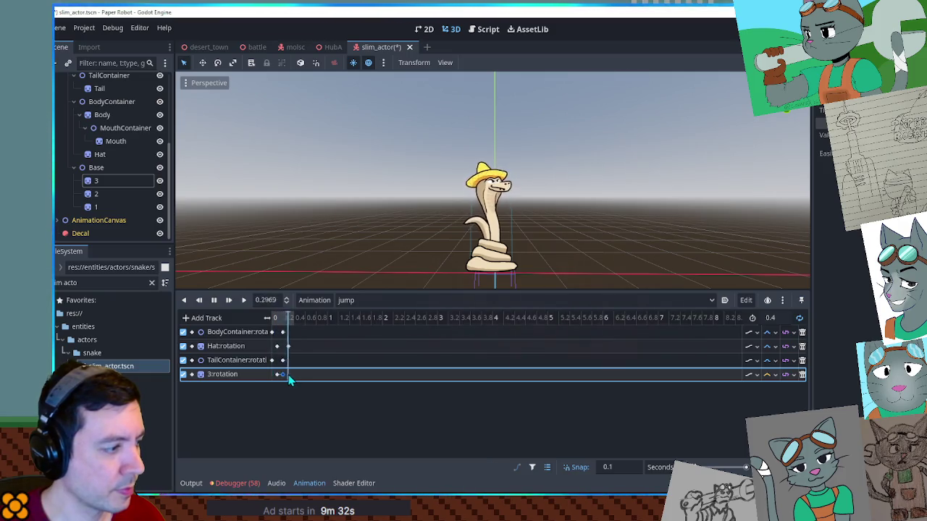
{"action": "left_click", "coordinate": [775, 374]}
{"action": "left_click", "coordinate": [789, 405]}
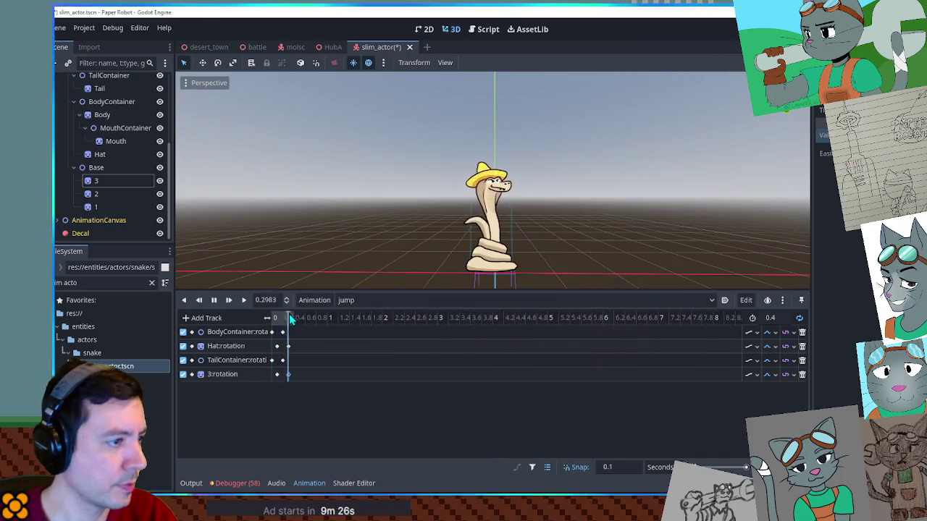
{"action": "left_click", "coordinate": [282, 381]}
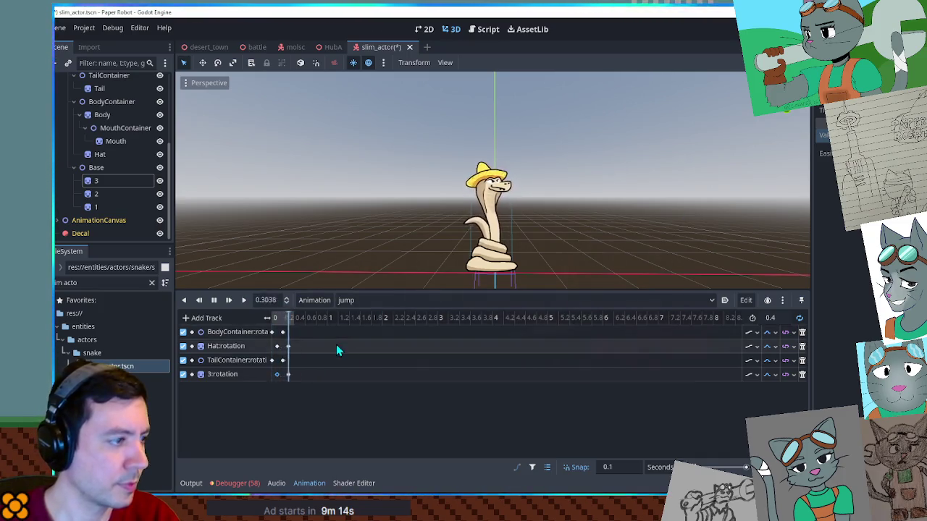
{"action": "left_click", "coordinate": [288, 375]}
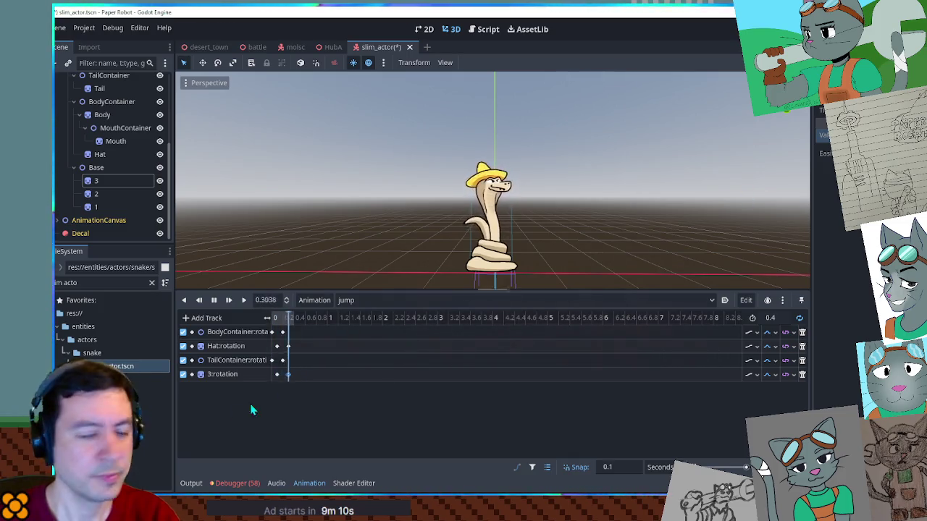
{"action": "left_click", "coordinate": [96, 180]}
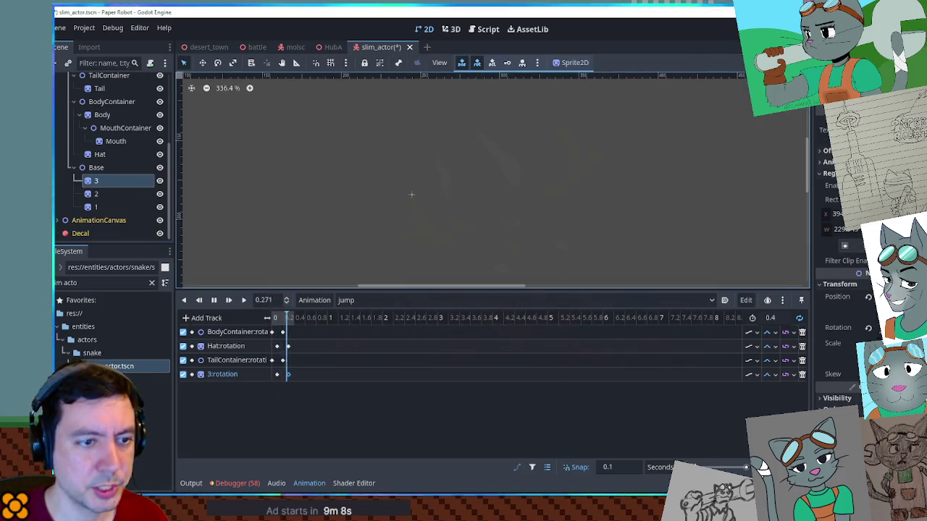
{"action": "left_click", "coordinate": [451, 29]}
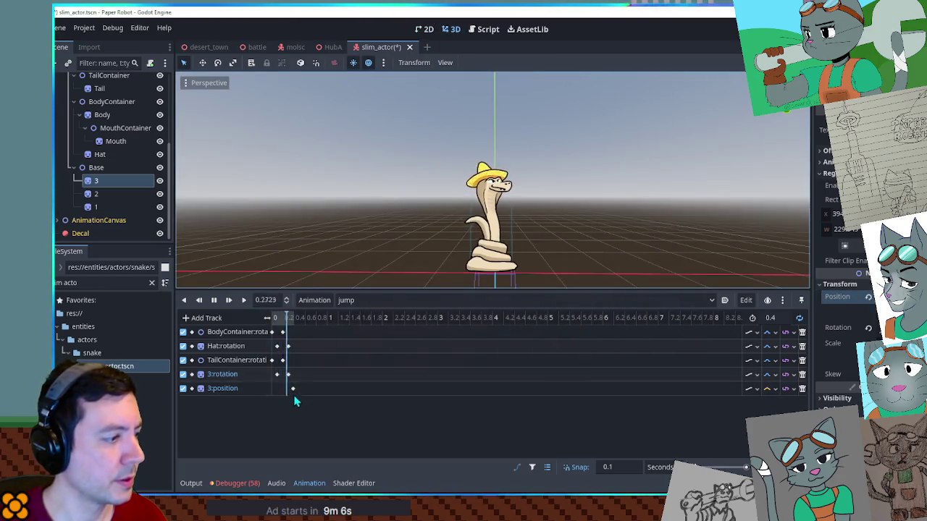
{"action": "key", "text": "k"}
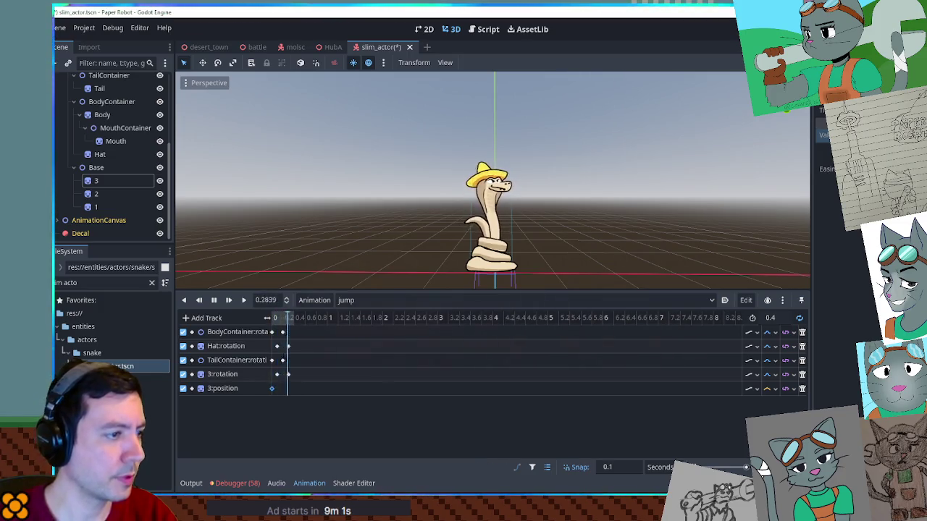
- Key coil 2's rotation and position, aligning the keys and adding a second 2:rotation key
{"action": "left_click", "coordinate": [100, 194]}
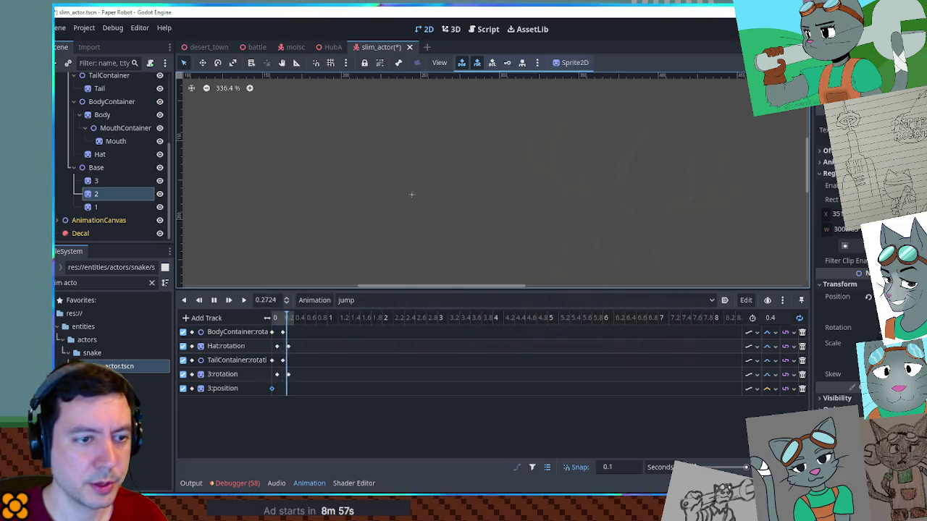
{"action": "key", "text": "Insert"}
{"action": "left_click", "coordinate": [450, 29]}
{"action": "left_click", "coordinate": [280, 418]}
{"action": "left_click_drag", "start_coordinate": [281, 418], "coordinate": [273, 420]}
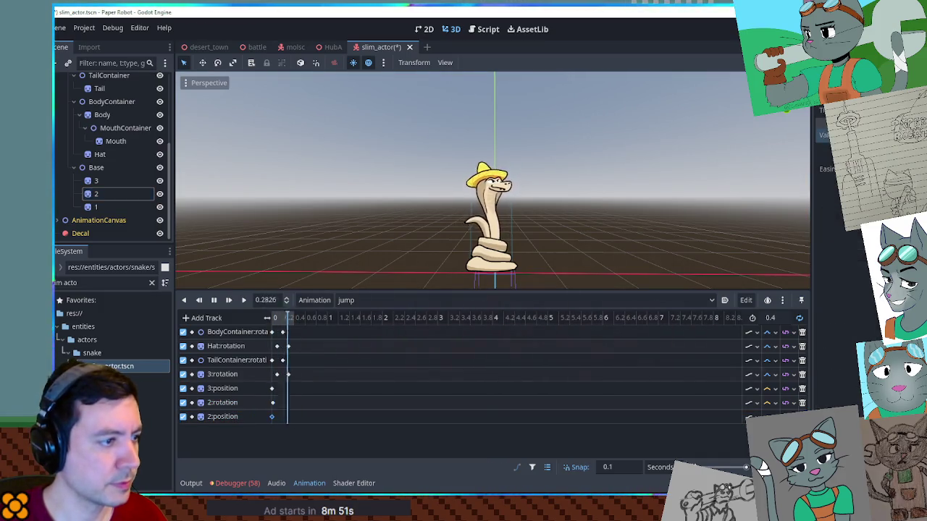
{"action": "left_click", "coordinate": [272, 402]}
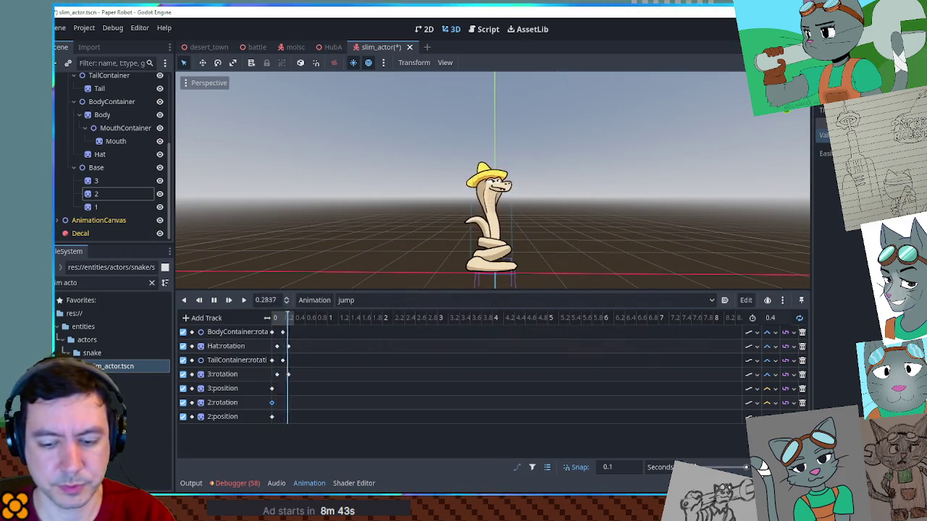
{"action": "right_click", "coordinate": [283, 403]}
{"action": "left_click", "coordinate": [304, 424]}
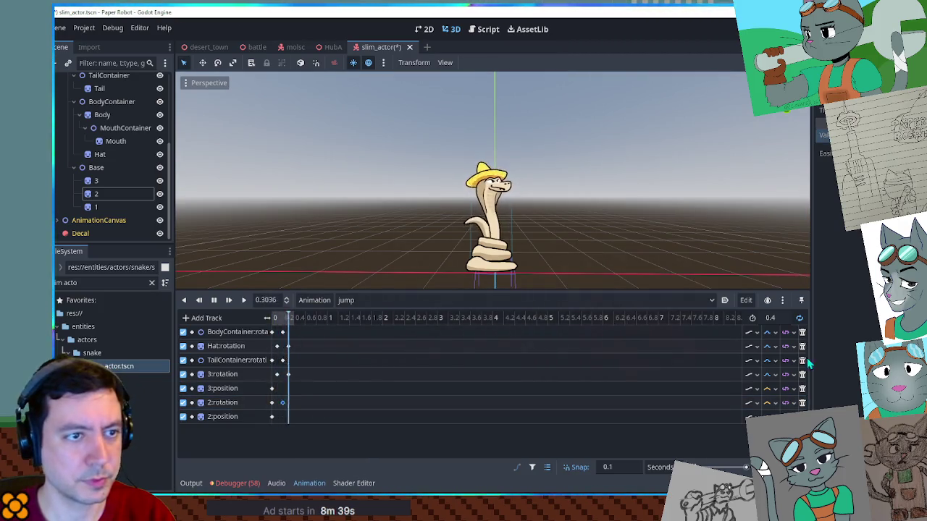
{"action": "left_click", "coordinate": [753, 403]}
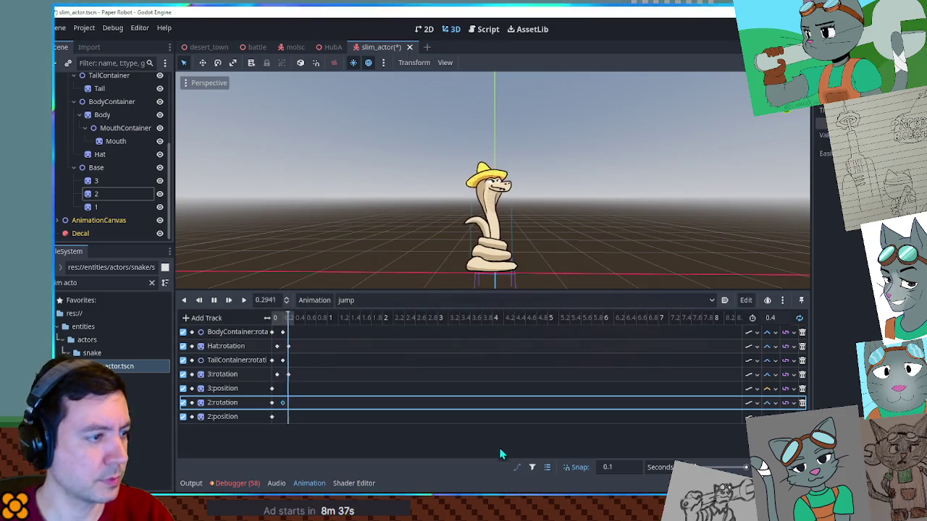
- Key coil 1's rotation and position and add a second 1:rotation key
{"action": "left_click", "coordinate": [108, 208]}
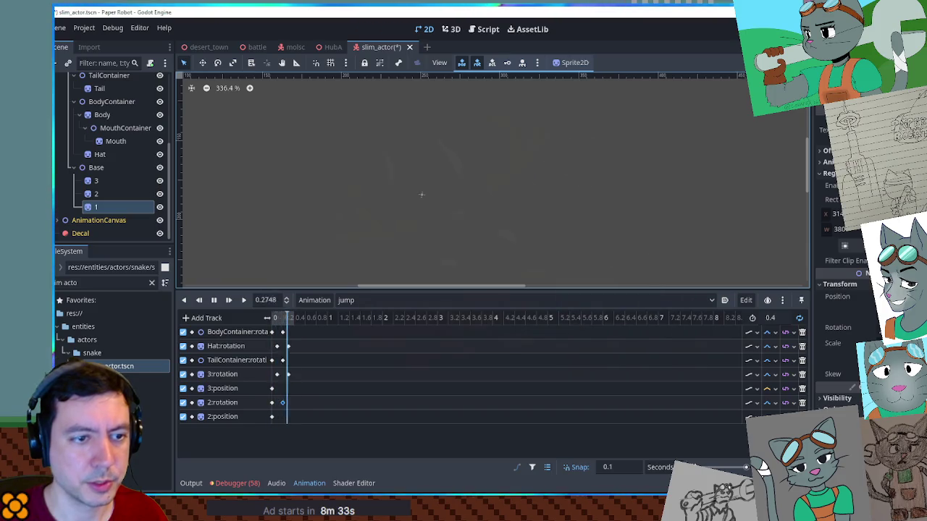
{"action": "key", "text": "k"}
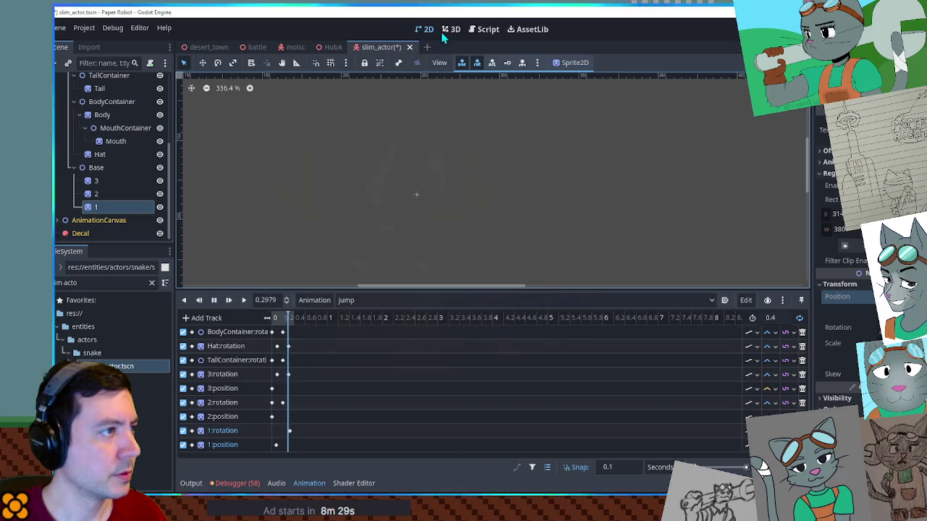
{"action": "left_click", "coordinate": [444, 30]}
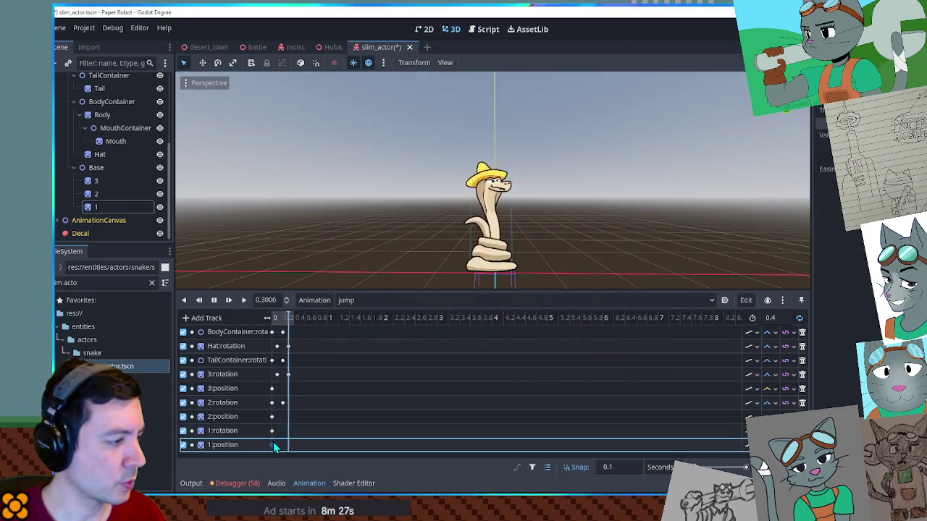
{"action": "right_click", "coordinate": [284, 443]}
{"action": "left_click", "coordinate": [311, 413]}
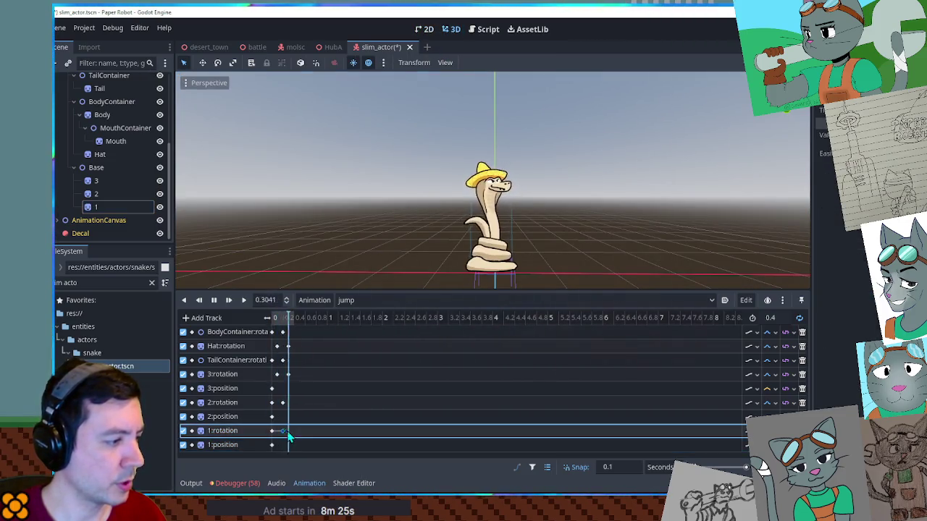
{"action": "left_click", "coordinate": [283, 431]}
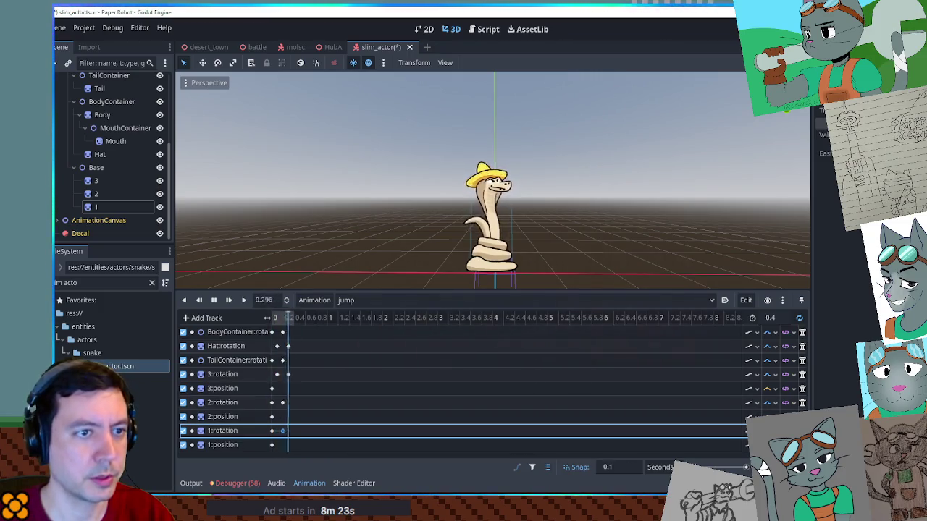
{"action": "left_click_drag", "start_coordinate": [288, 317], "coordinate": [294, 318]}
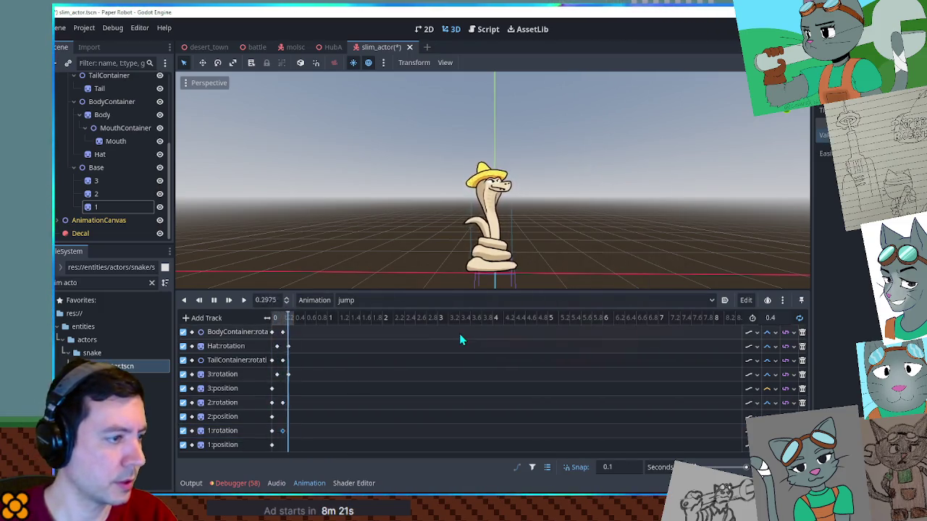
{"action": "left_click", "coordinate": [271, 431]}
{"action": "key", "text": "ctrl+Right"}
- Add a second 1:position keyframe 0.1 seconds later
{"action": "left_click", "coordinate": [272, 444]}
{"action": "key", "text": "ctrl+Right"}
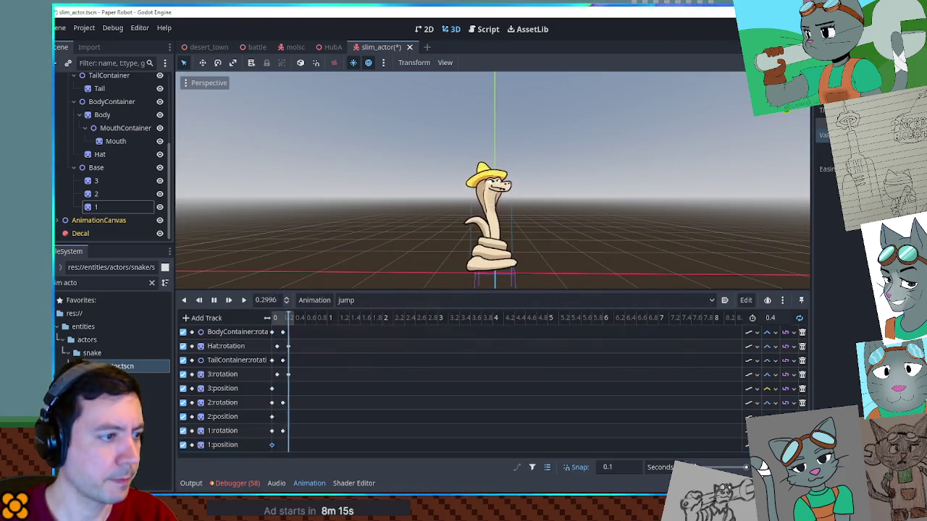
{"action": "left_click", "coordinate": [282, 444]}
{"action": "right_click", "coordinate": [284, 443]}
{"action": "left_click", "coordinate": [322, 412]}
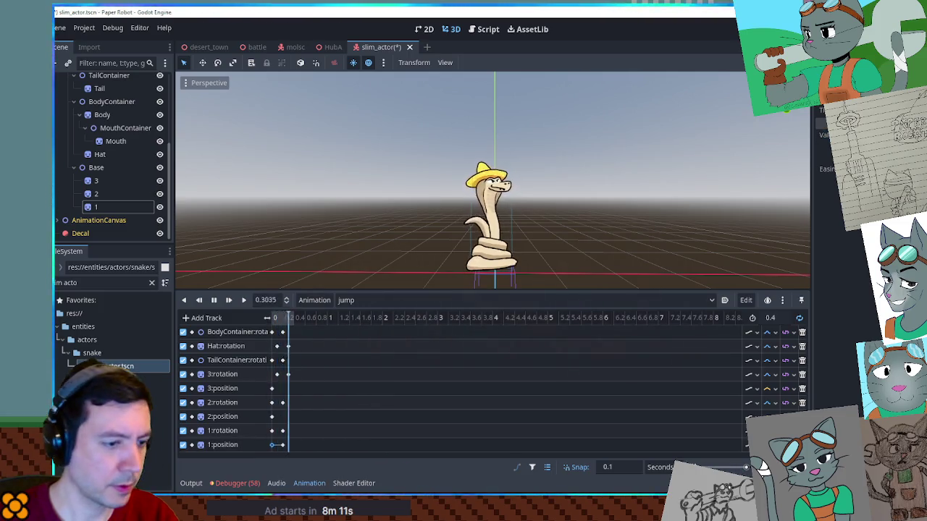
{"action": "left_click", "coordinate": [282, 445]}
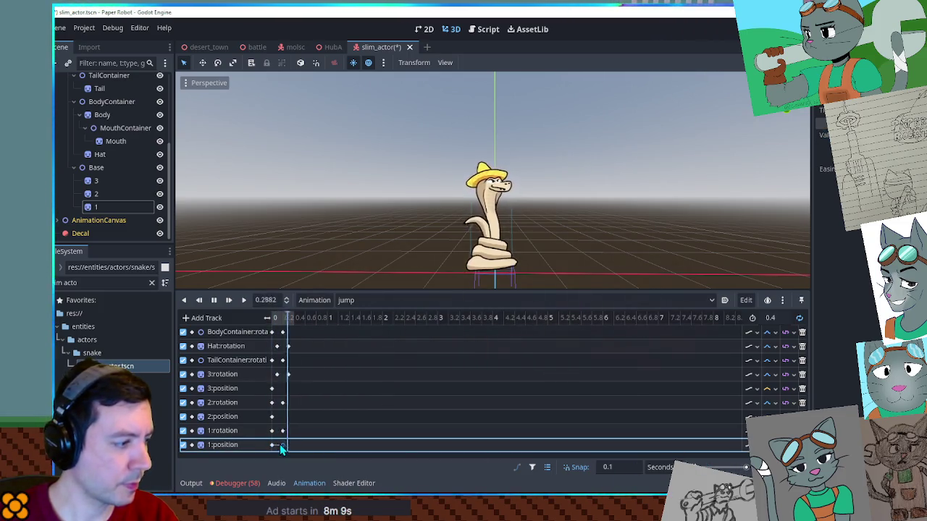
{"action": "left_click", "coordinate": [282, 445]}
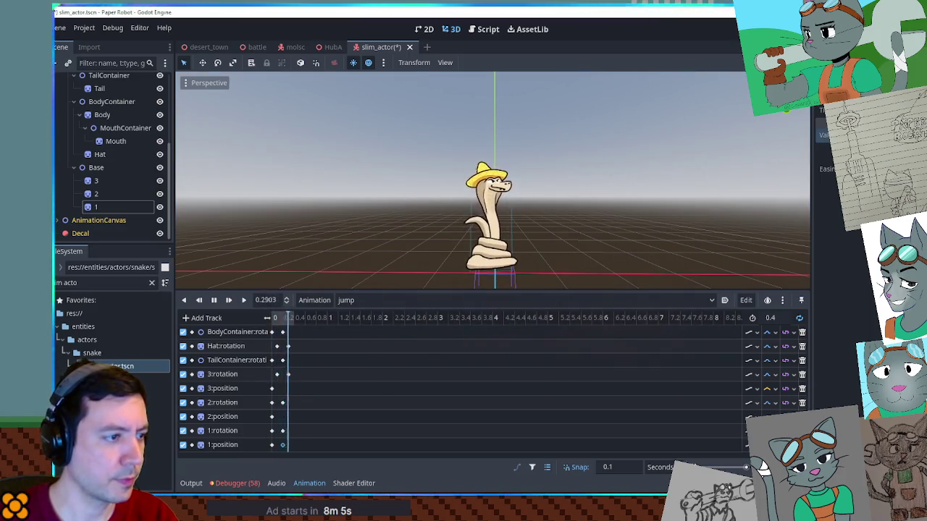
- Insert later keys on the 2:position and 3:position tracks, check their values, and save slim_actor.tscn
{"action": "right_click", "coordinate": [283, 418]}
{"action": "left_click", "coordinate": [290, 424]}
{"action": "right_click", "coordinate": [282, 389]}
{"action": "left_click", "coordinate": [290, 396]}
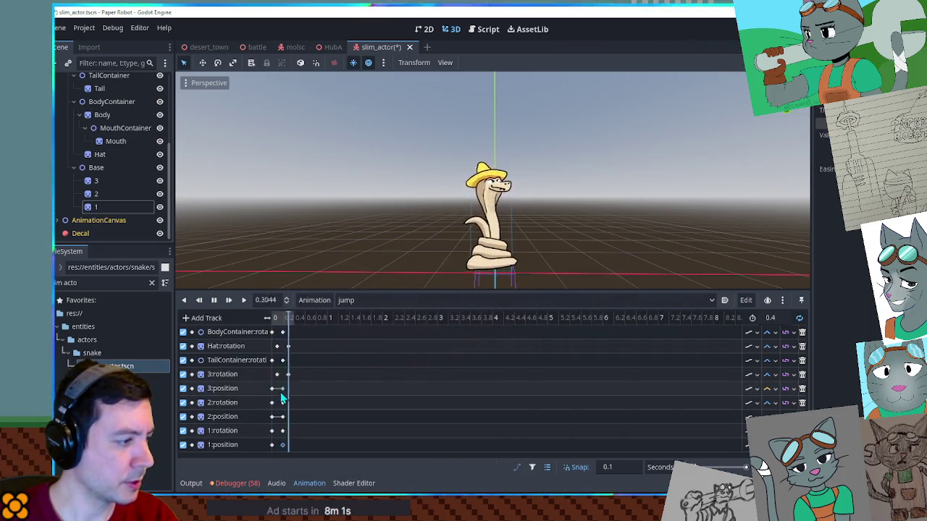
{"action": "left_click", "coordinate": [769, 389]}
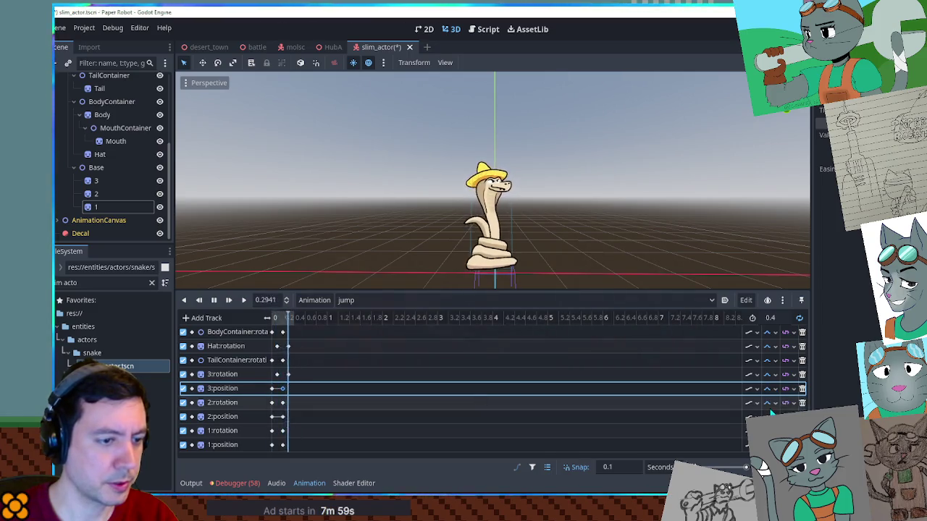
{"action": "left_click", "coordinate": [333, 418]}
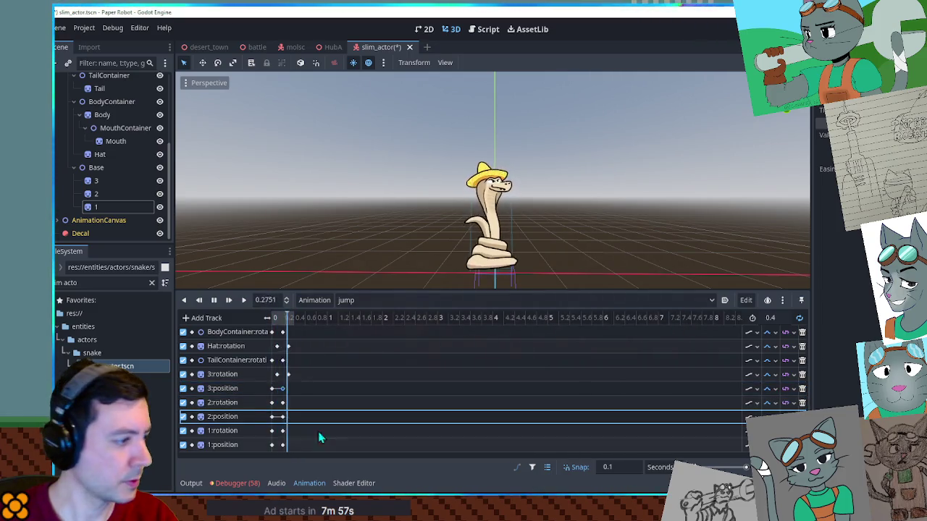
{"action": "left_click", "coordinate": [823, 135]}
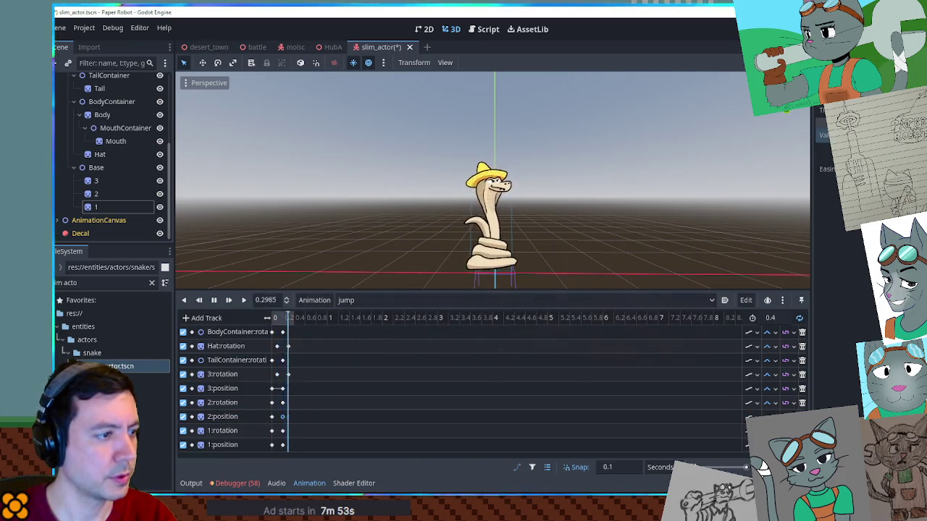
{"action": "left_click", "coordinate": [274, 419]}
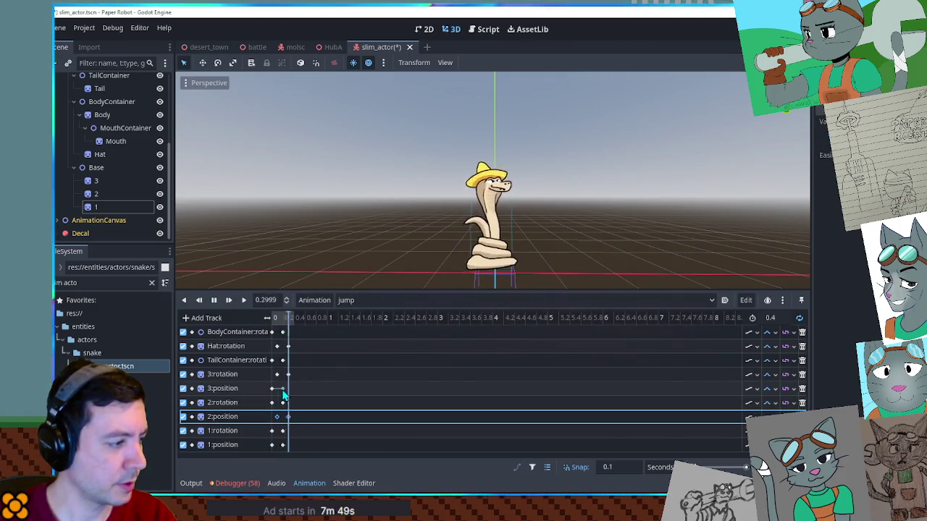
{"action": "left_click", "coordinate": [271, 389]}
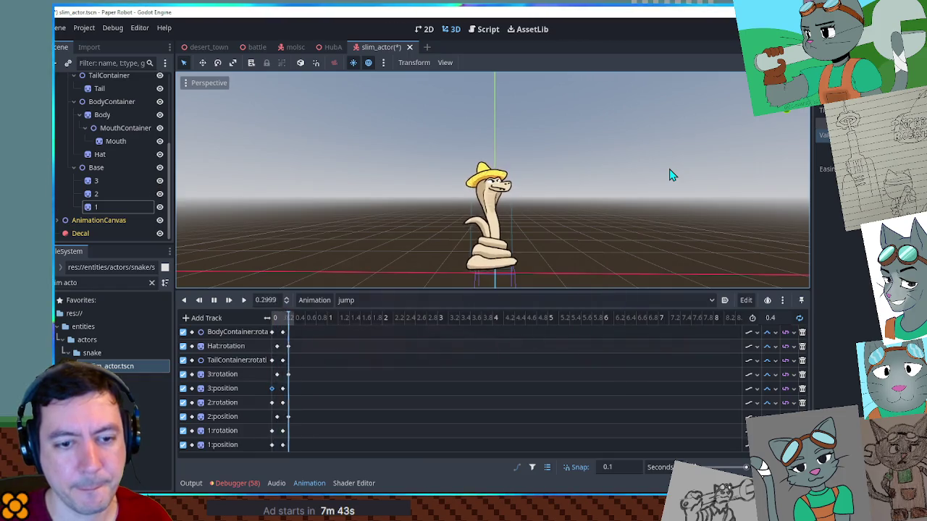
{"action": "key", "text": "ctrl+s"}
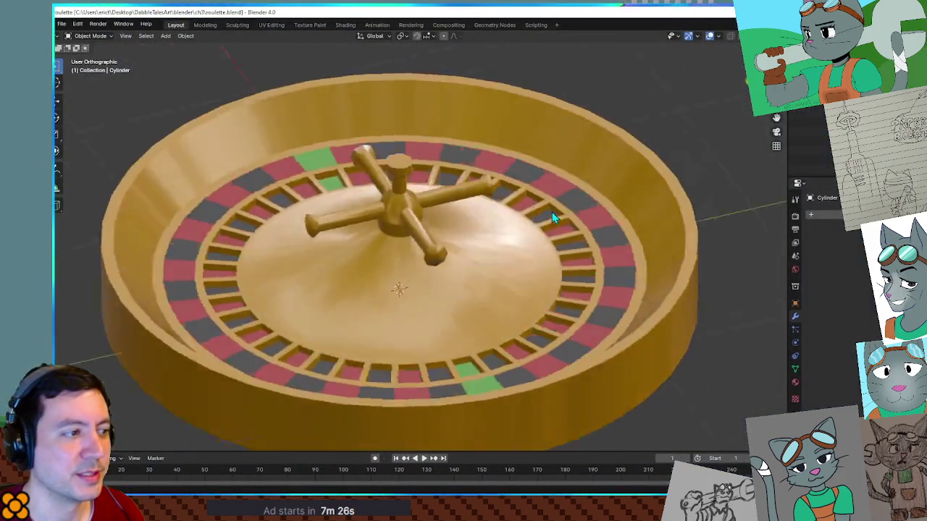
- Orbit and zoom the 3D view to inspect Slim
{"action": "mouse_move", "coordinate": [553, 218]}
{"action": "left_mouse_down"}
{"action": "mouse_move", "coordinate": [656, 210]}
{"action": "mouse_move", "coordinate": [566, 205]}
{"action": "mouse_move", "coordinate": [555, 264]}
{"action": "mouse_move", "coordinate": [488, 258]}
{"action": "mouse_move", "coordinate": [456, 287]}
{"action": "mouse_move", "coordinate": [609, 239]}
{"action": "mouse_move", "coordinate": [558, 265]}
{"action": "mouse_move", "coordinate": [633, 230]}
{"action": "left_mouse_up"}
{"action": "scroll", "coordinate": [566, 204], "scroll_direction": "up", "scroll_amount": 3}
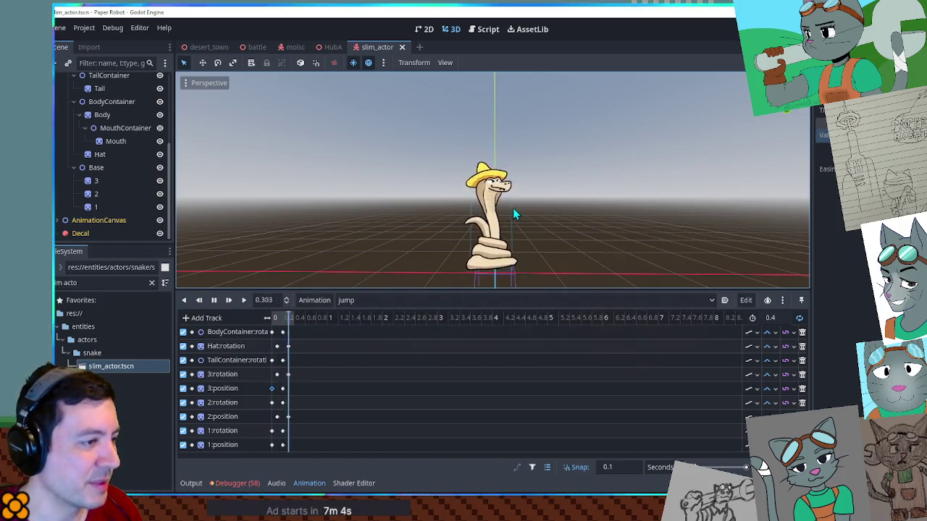
- Duplicate the jump animation as 'landing' and start changing its length to 2
{"action": "left_click", "coordinate": [322, 298]}
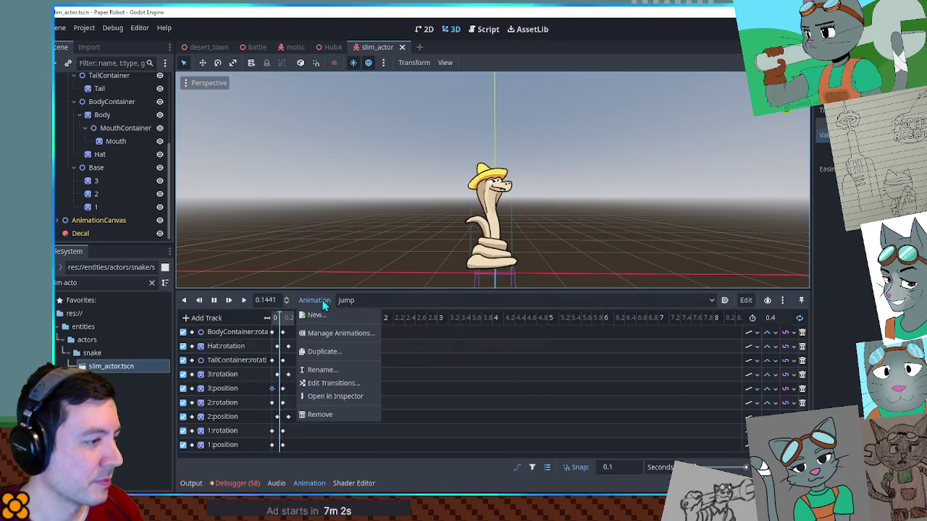
{"action": "left_click", "coordinate": [326, 350]}
{"action": "type", "text": "landin"}
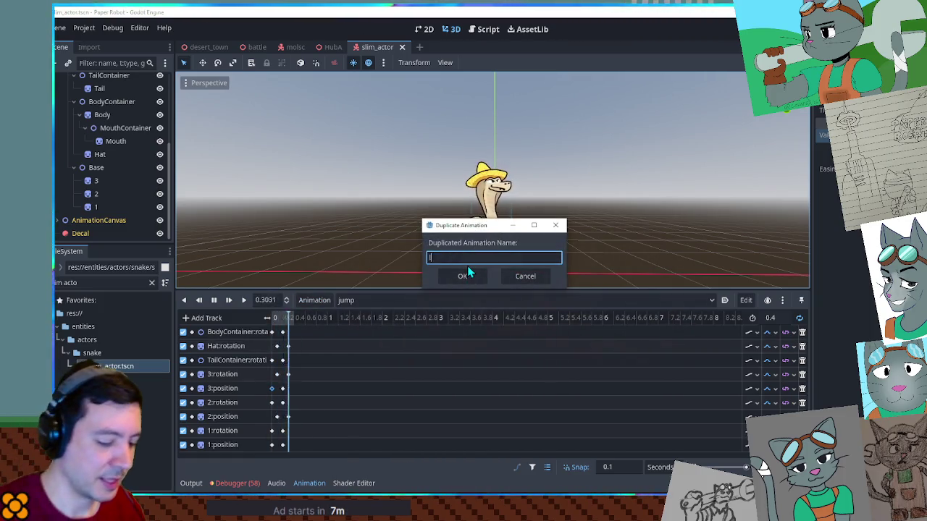
{"action": "type", "text": "g"}
{"action": "left_click", "coordinate": [467, 274]}
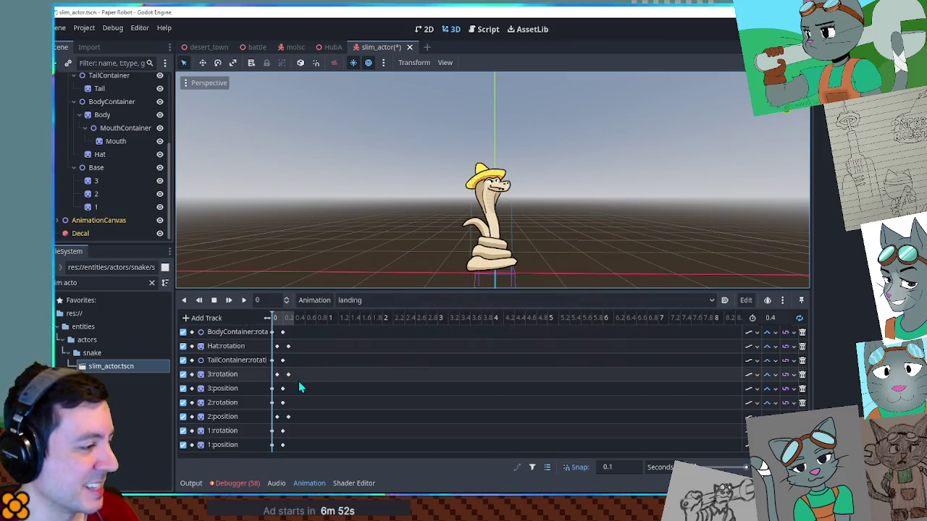
{"action": "double_click", "coordinate": [771, 317]}
{"action": "type", "text": "2"}
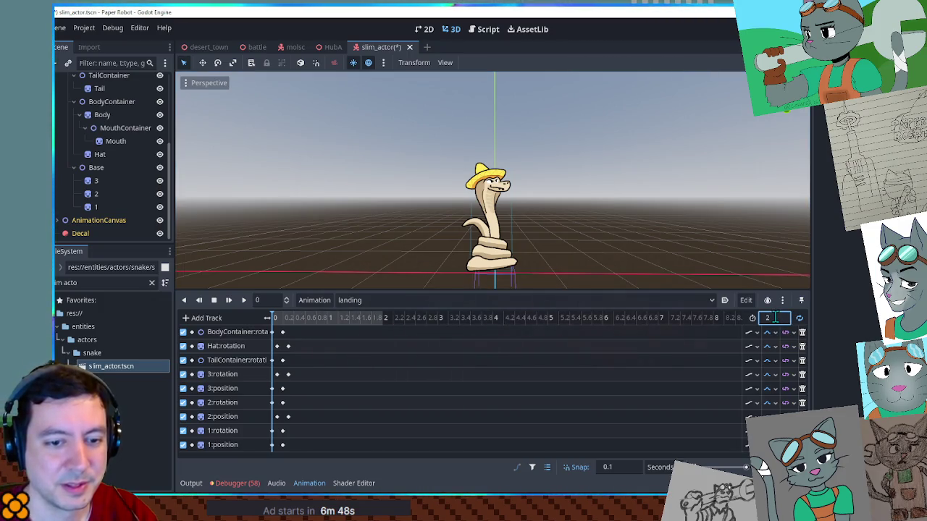
- Key BodyContainer's position in the landing animation and move that key to the start
{"action": "left_click", "coordinate": [244, 305]}
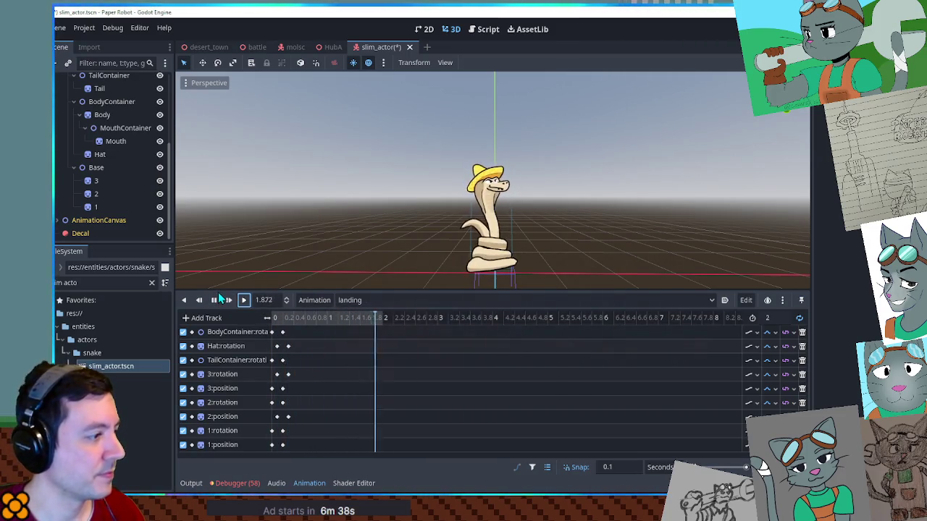
{"action": "scroll", "coordinate": [113, 183], "scroll_direction": "up", "scroll_amount": 2}
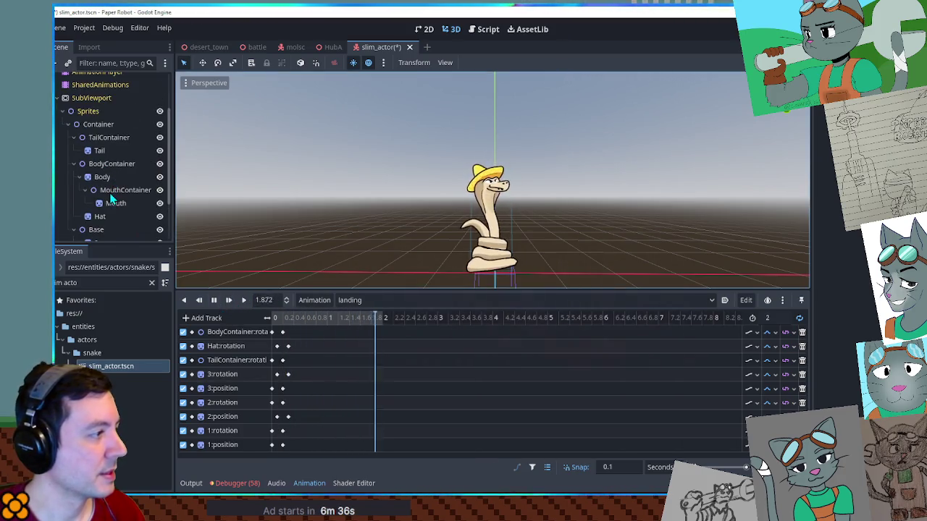
{"action": "scroll", "coordinate": [109, 200], "scroll_direction": "down", "scroll_amount": 1}
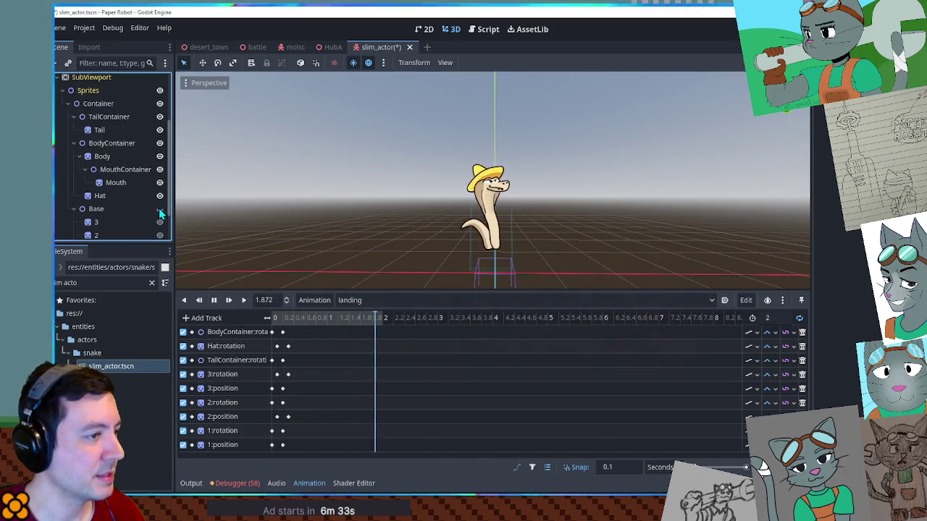
{"action": "left_click", "coordinate": [102, 157]}
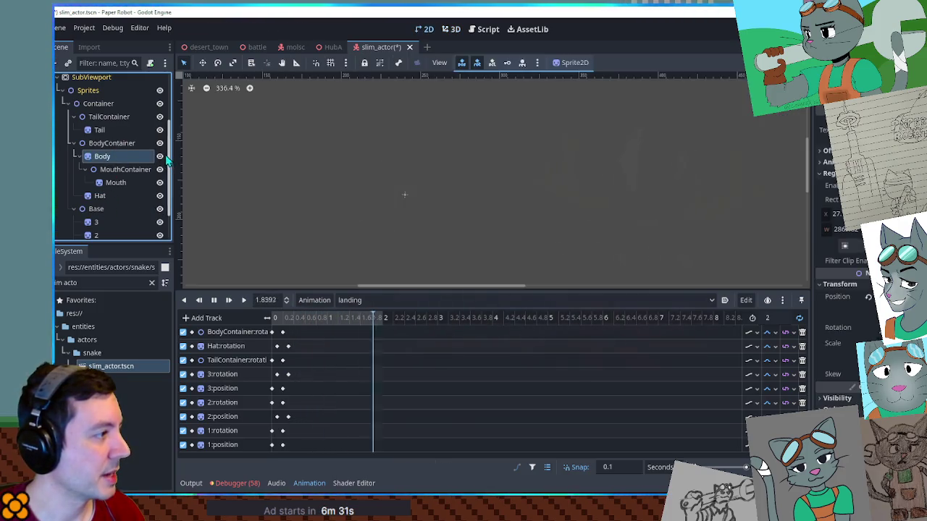
{"action": "left_click", "coordinate": [450, 29]}
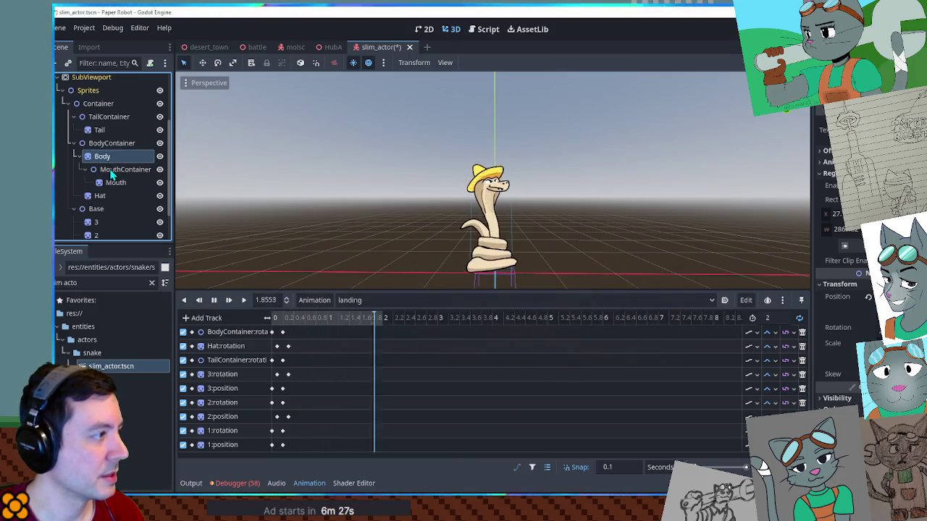
{"action": "left_click", "coordinate": [111, 142]}
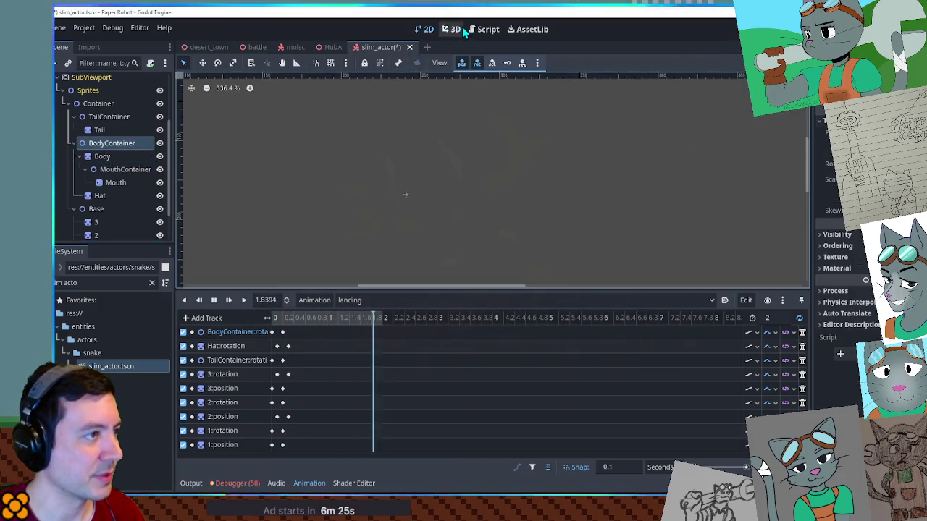
{"action": "left_click", "coordinate": [456, 29]}
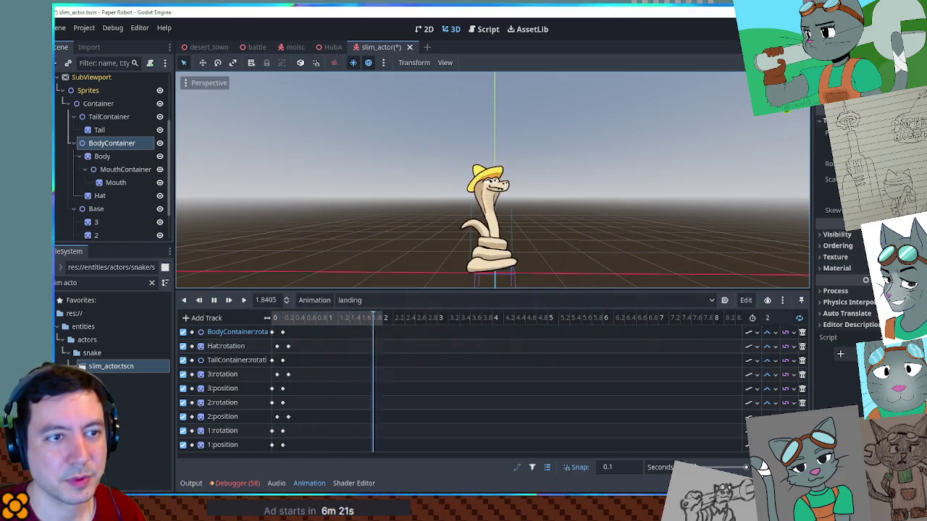
{"action": "scroll", "coordinate": [391, 404], "scroll_direction": "down", "scroll_amount": 1}
{"action": "left_click_drag", "start_coordinate": [296, 449], "coordinate": [272, 449]}
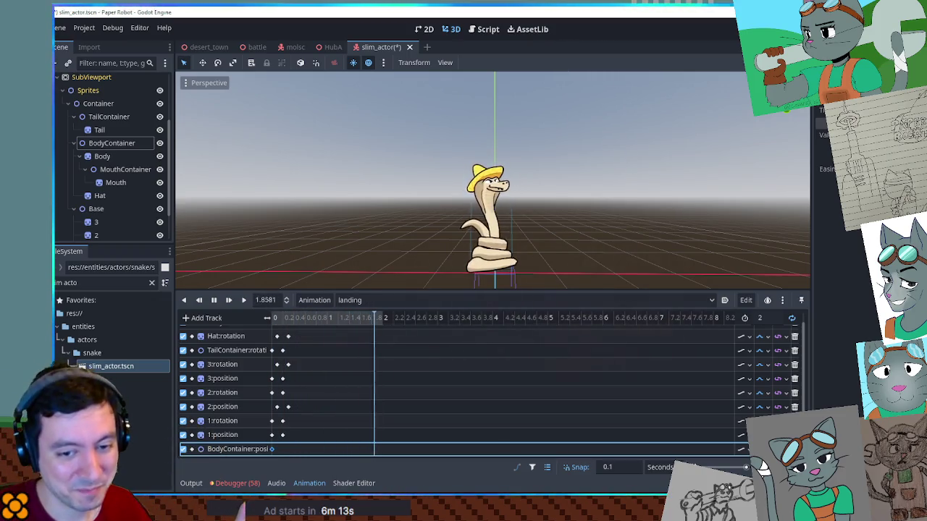
- Add a second BodyContainer:position key at 0.9 s and drag it back to 0.7 s
{"action": "right_click", "coordinate": [291, 450]}
{"action": "left_click", "coordinate": [304, 411]}
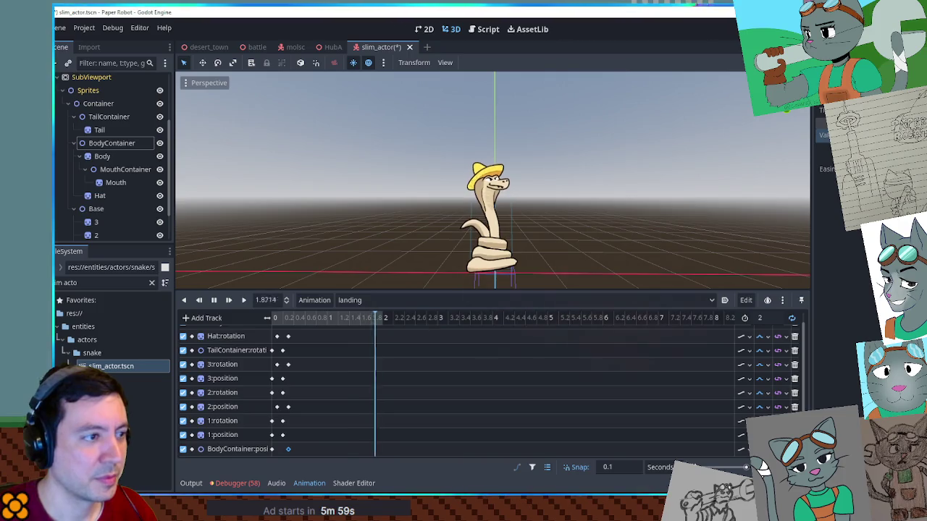
{"action": "left_click_drag", "start_coordinate": [288, 449], "coordinate": [284, 449]}
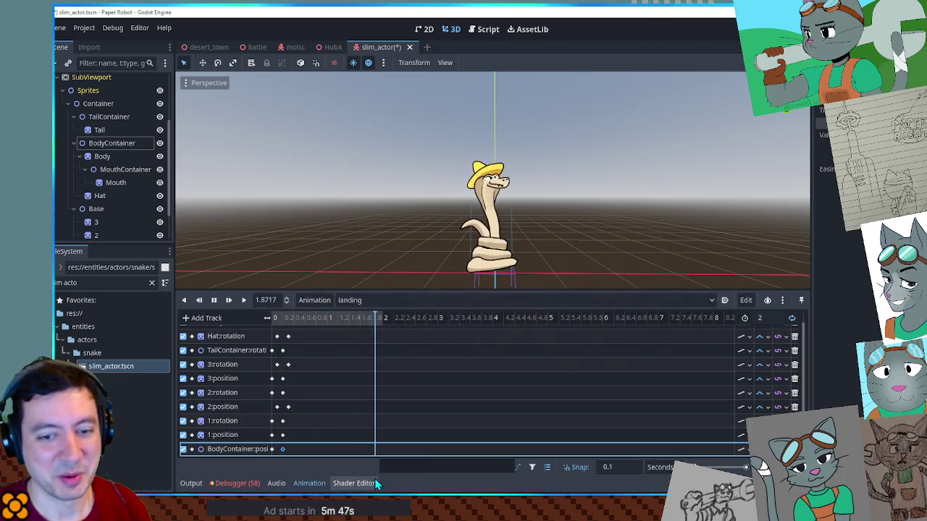
{"action": "left_click", "coordinate": [214, 300]}
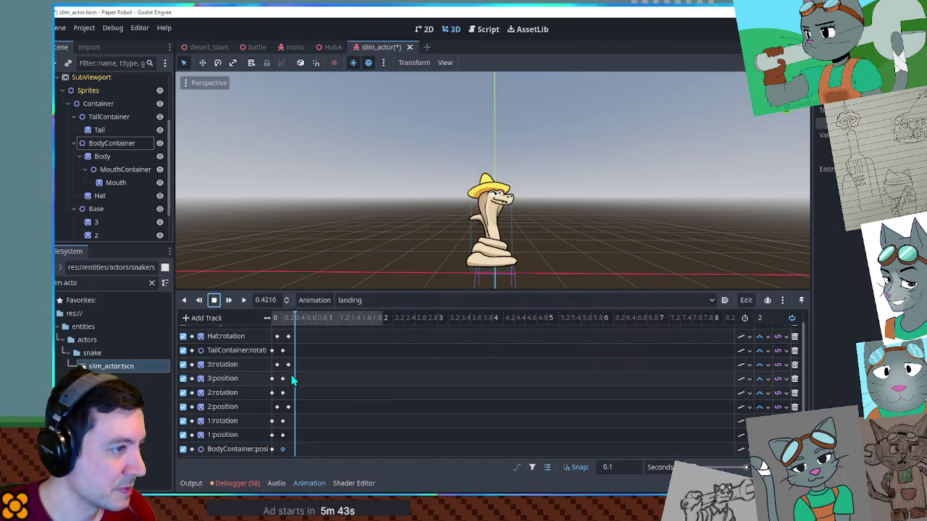
{"action": "left_click", "coordinate": [323, 320]}
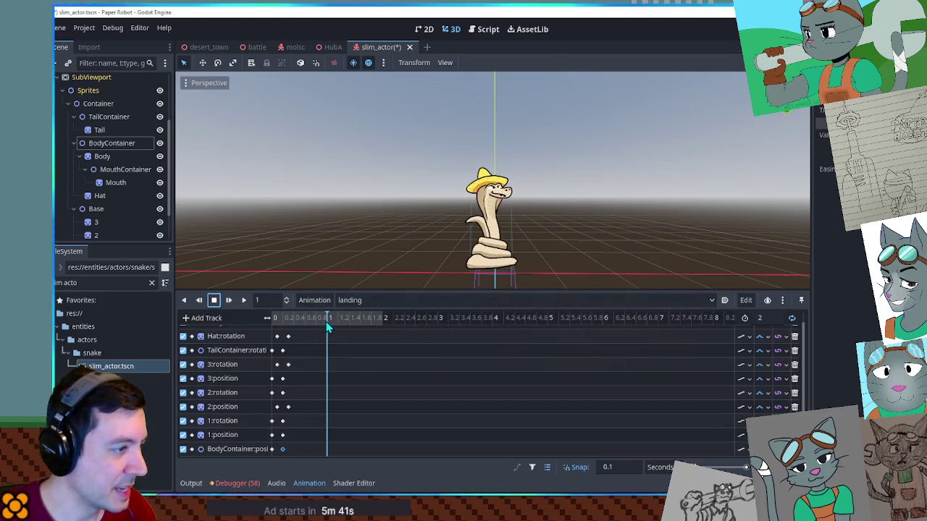
{"action": "left_click", "coordinate": [282, 449]}
{"action": "key", "text": "ctrl+d"}
{"action": "left_click", "coordinate": [244, 300]}
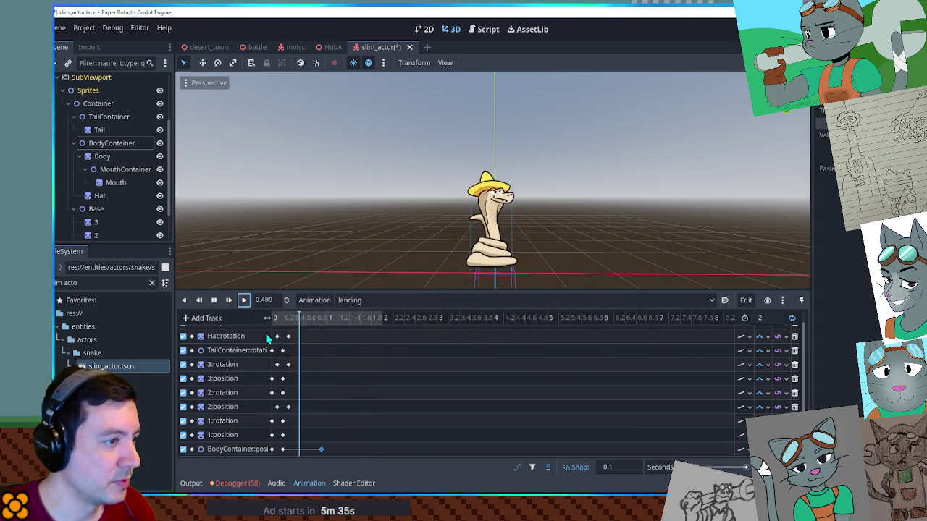
{"action": "mouse_move", "coordinate": [321, 449]}
{"action": "left_mouse_down"}
{"action": "mouse_move", "coordinate": [295, 450]}
{"action": "mouse_move", "coordinate": [310, 447]}
{"action": "left_mouse_up"}
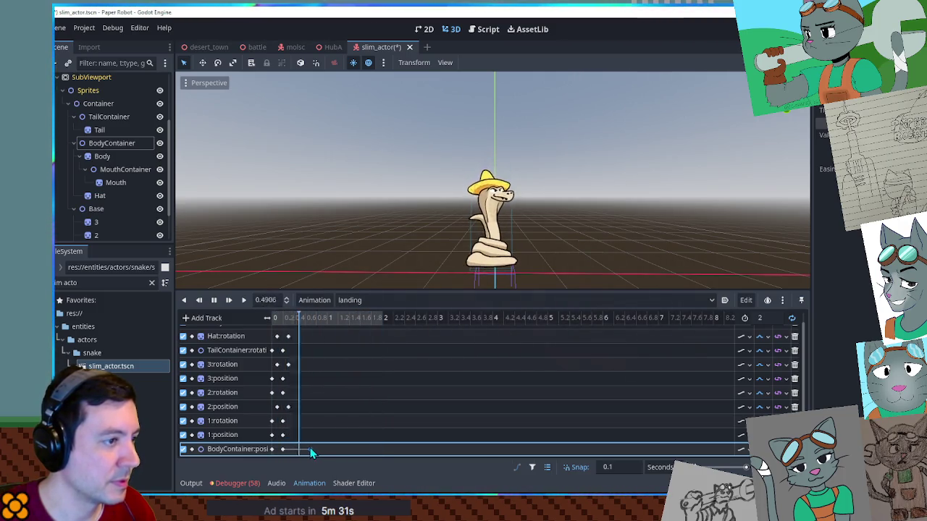
- Set the landing animation length to 1 second
{"action": "mouse_move", "coordinate": [307, 450]}
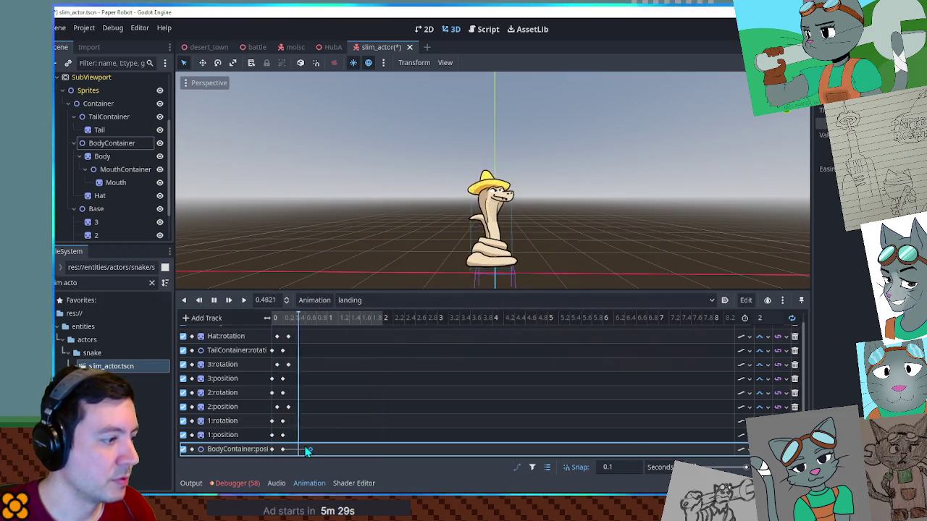
{"action": "left_click", "coordinate": [775, 315]}
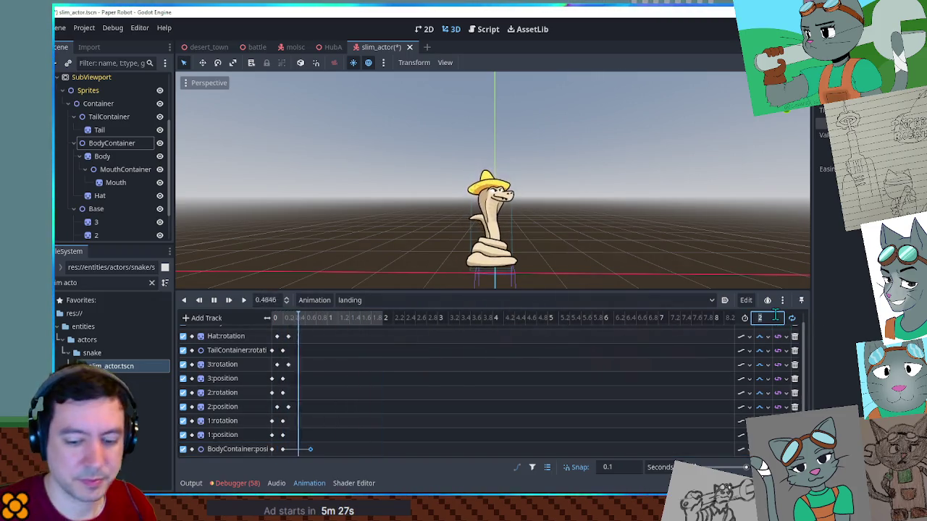
{"action": "type", "text": "1"}
{"action": "key", "text": "Return"}
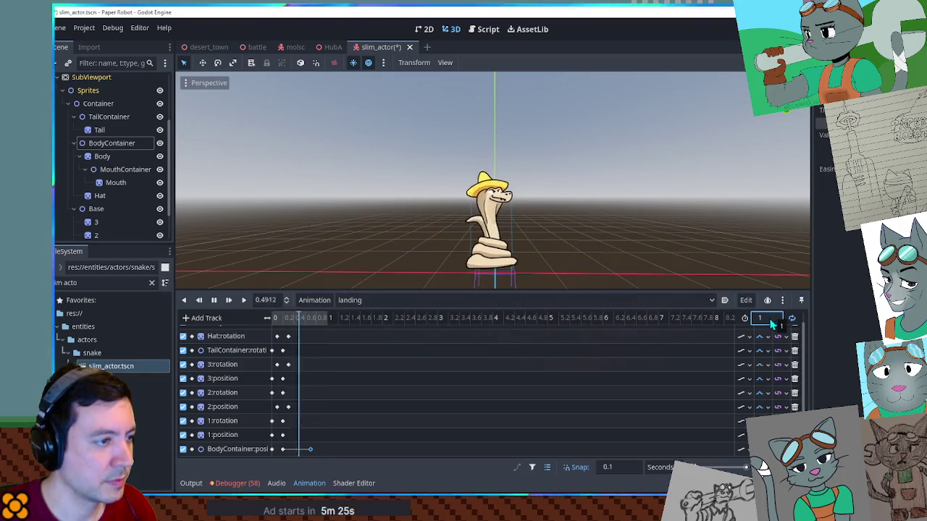
- Switch to the Script editor and open ch1_moves.gd via the 'ch1' filter
{"action": "left_click", "coordinate": [214, 300]}
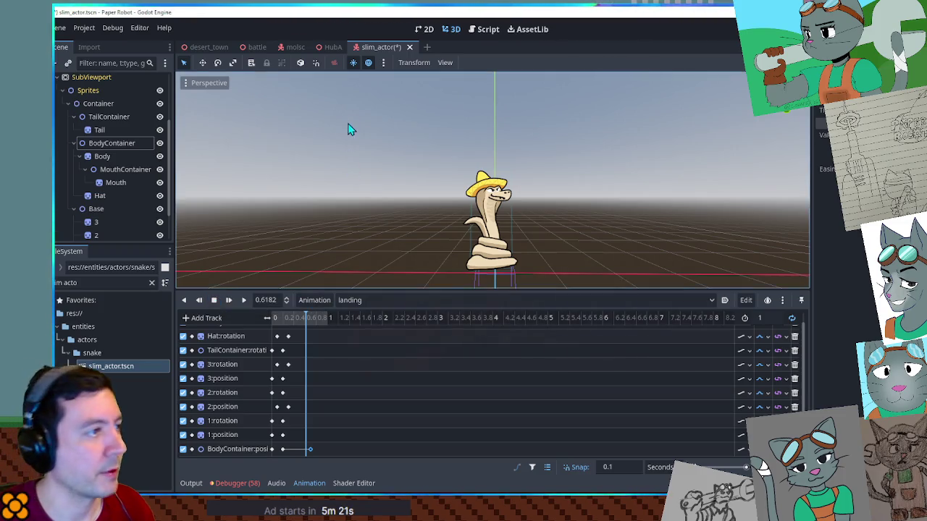
{"action": "left_click", "coordinate": [484, 29]}
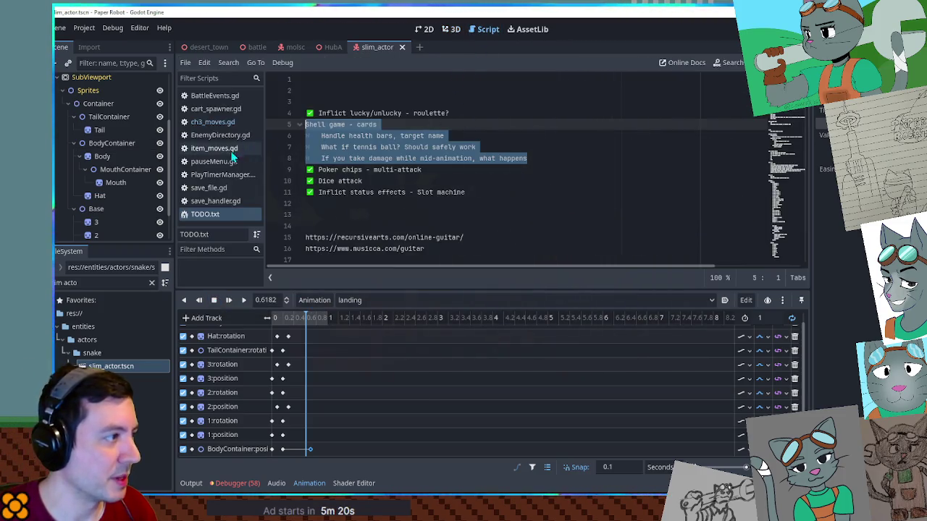
{"action": "left_click", "coordinate": [151, 282]}
{"action": "type", "text": "ch1"}
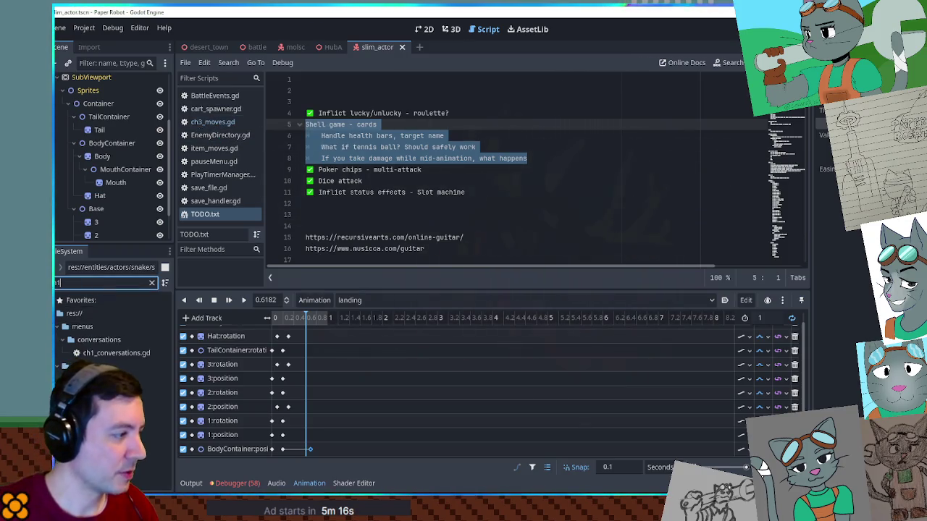
{"action": "key", "text": "Return"}
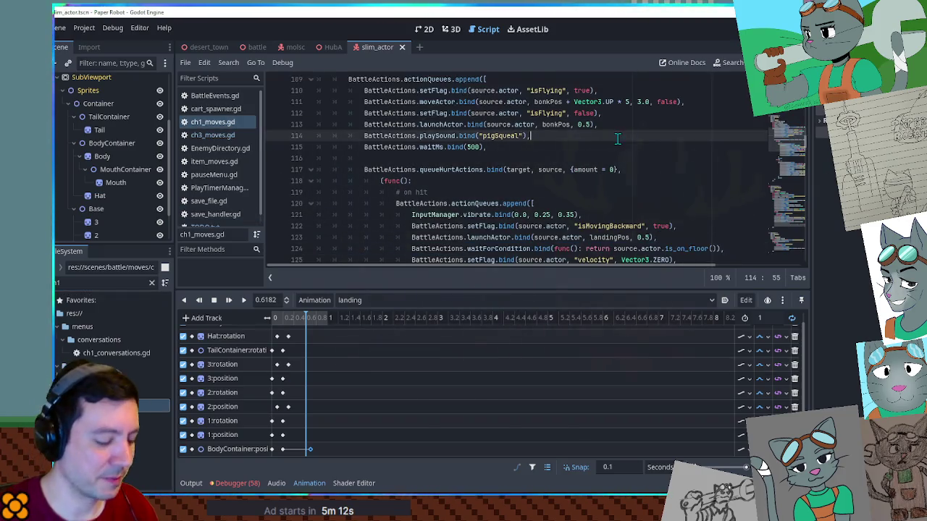
- Search ch1_moves.gd for 'piggl' and 'headbo', then open its base_move_container.gd parent script
{"action": "key", "text": "ctrl+f"}
{"action": "type", "text": "piggl"}
{"action": "key", "text": "Return"}
{"action": "key", "text": "Return"}
{"action": "key", "text": "Return"}
{"action": "key", "text": "ctrl+a"}
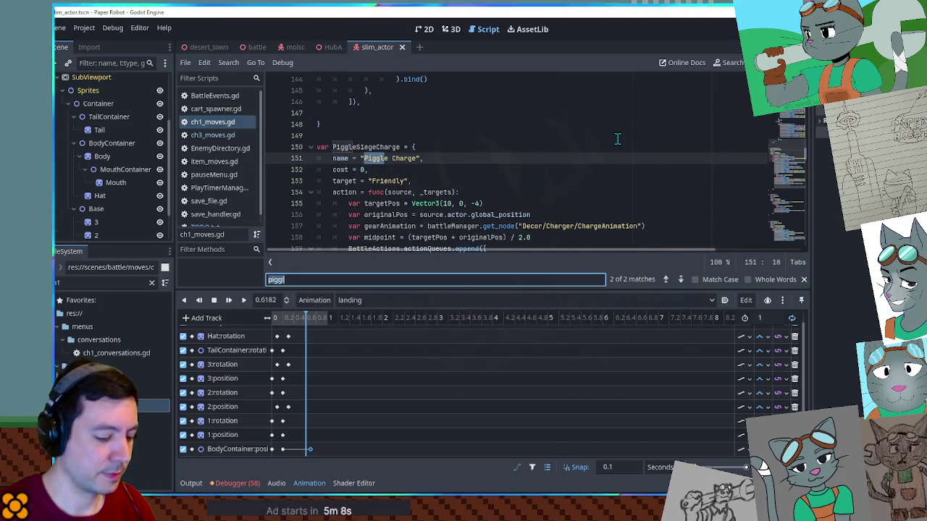
{"action": "type", "text": "headbo"}
{"action": "left_click_drag", "start_coordinate": [797, 171], "coordinate": [797, 116]}
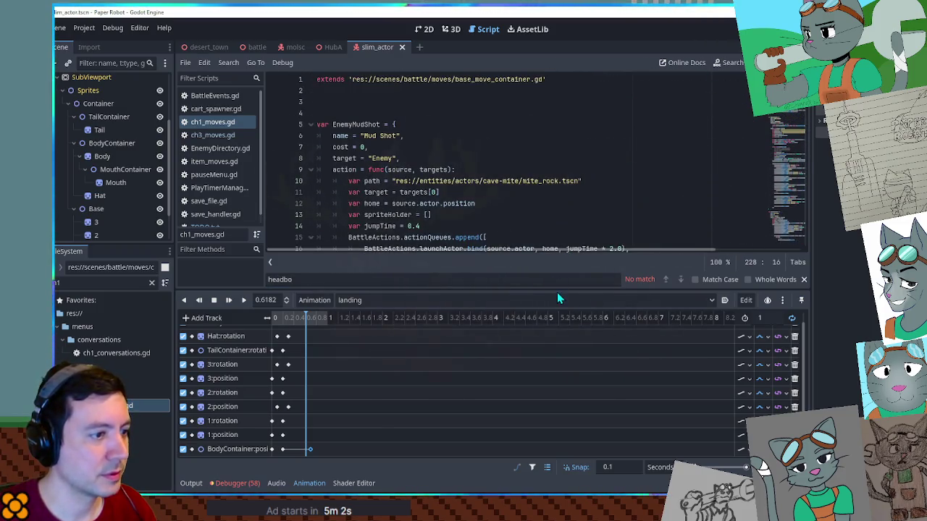
{"action": "left_click_drag", "start_coordinate": [557, 294], "coordinate": [581, 420]}
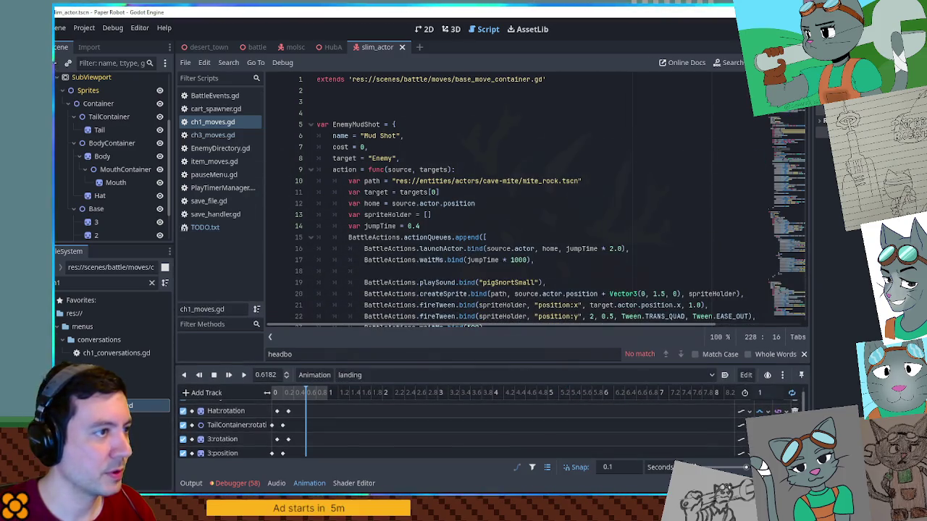
{"action": "left_click", "coordinate": [489, 81], "text": "ctrl"}
{"action": "mouse_move", "coordinate": [786, 113]}
{"action": "left_mouse_down"}
{"action": "mouse_move", "coordinate": [792, 171]}
{"action": "mouse_move", "coordinate": [798, 121]}
{"action": "left_mouse_up"}
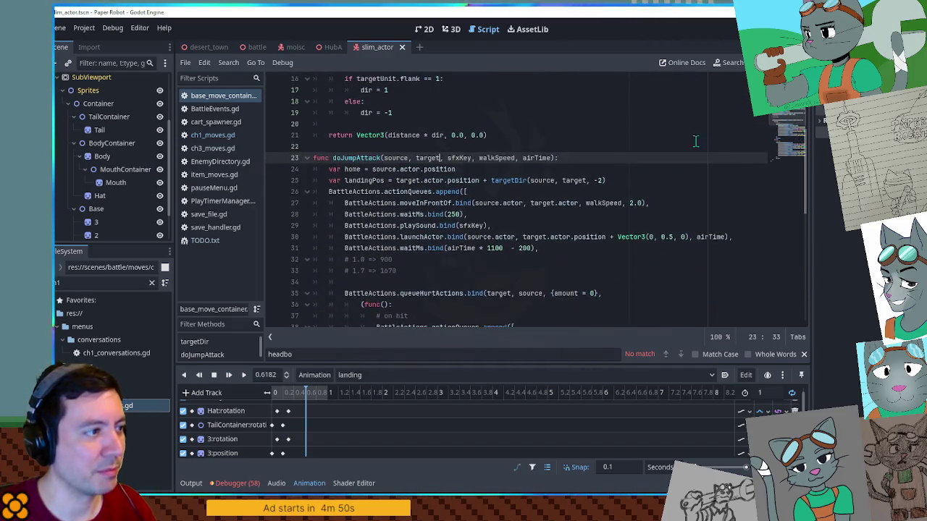
- Select doJumpAttack in base_move_container.gd, read its on-hit and on-miss queues, and collapse the Animation panel
{"action": "left_click", "coordinate": [372, 146]}
{"action": "scroll", "coordinate": [411, 157], "scroll_direction": "up", "scroll_amount": 5}
{"action": "scroll", "coordinate": [384, 145], "scroll_direction": "down", "scroll_amount": 6}
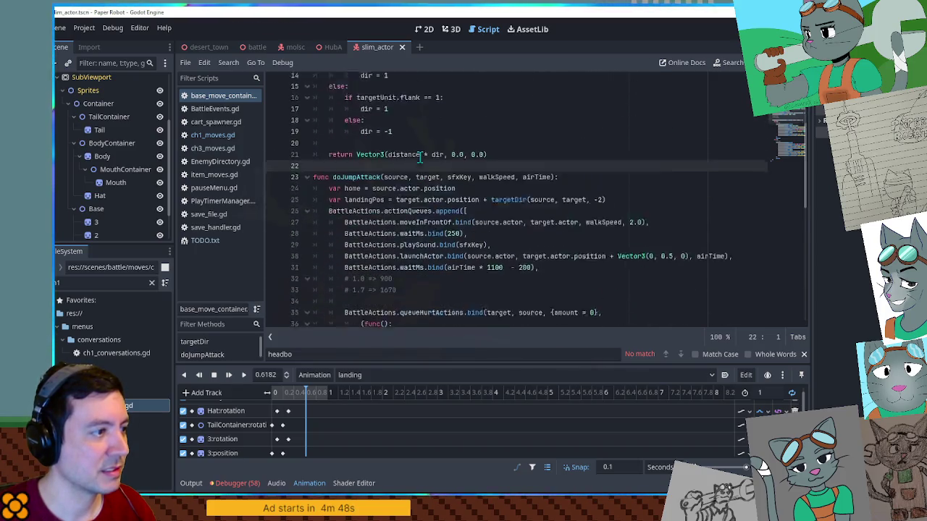
{"action": "double_click", "coordinate": [356, 124]}
{"action": "scroll", "coordinate": [391, 145], "scroll_direction": "down", "scroll_amount": 9}
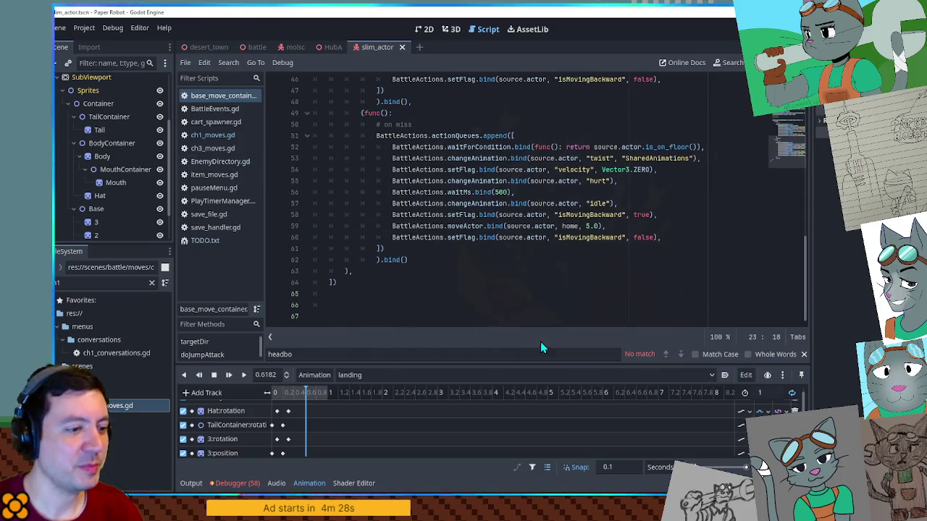
{"action": "left_click", "coordinate": [309, 479]}
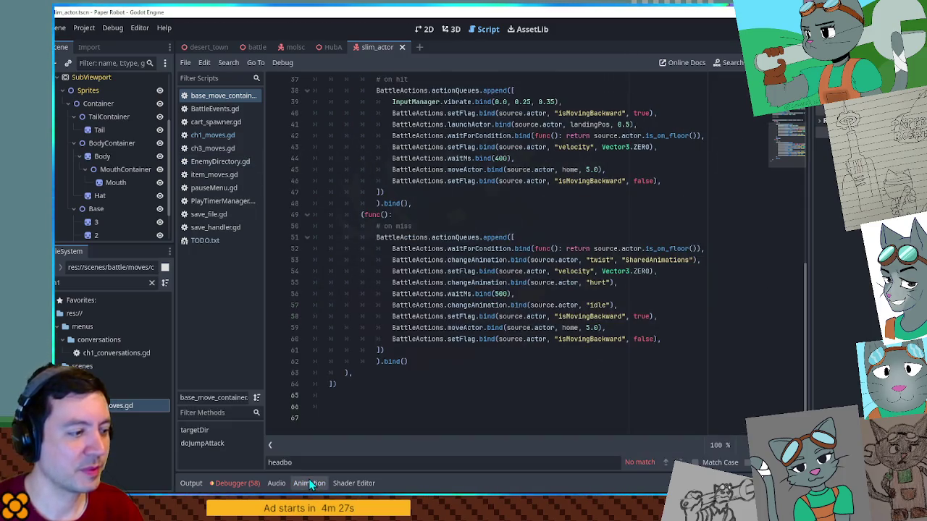
{"action": "left_click", "coordinate": [481, 407]}
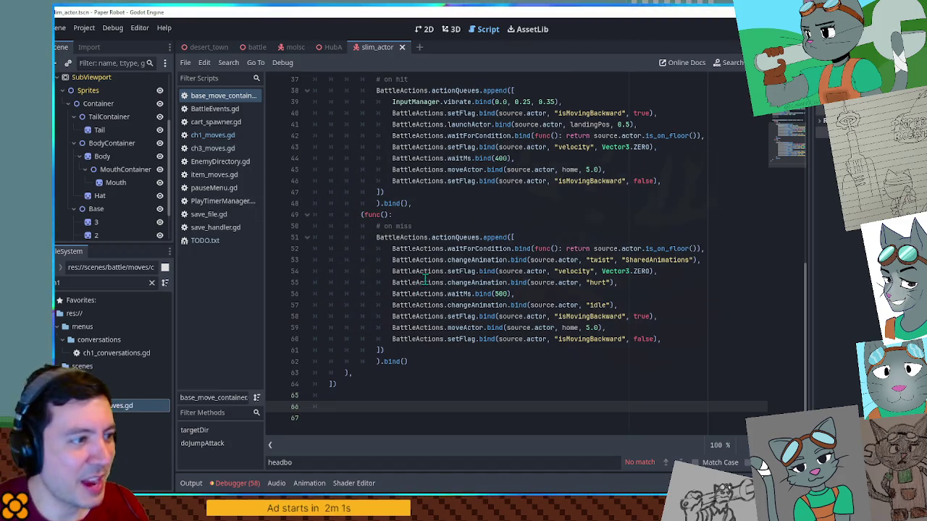
- Open ch3_moves.gd and browse down to the EnemySnailFanfare2 'Barge Charge' move
{"action": "left_click", "coordinate": [467, 205]}
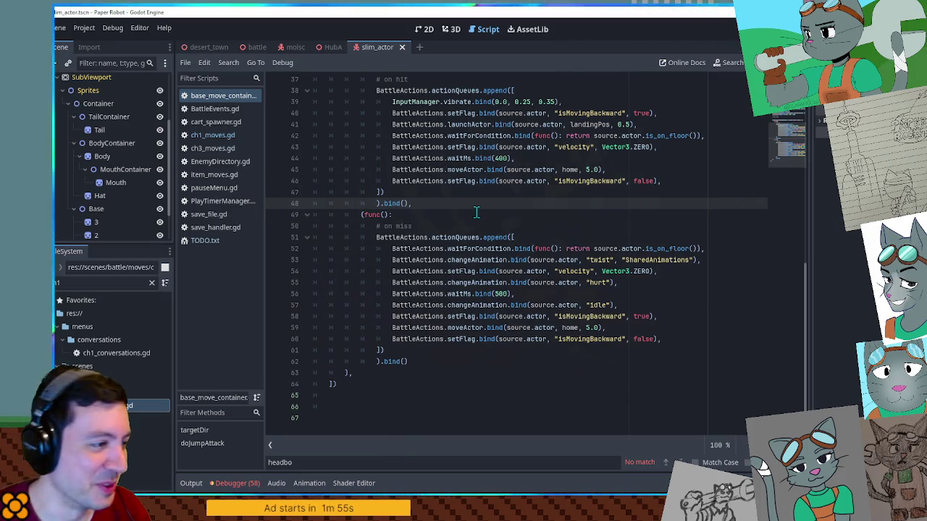
{"action": "scroll", "coordinate": [477, 215], "scroll_direction": "up", "scroll_amount": 2}
{"action": "scroll", "coordinate": [477, 215], "scroll_direction": "up", "scroll_amount": 4}
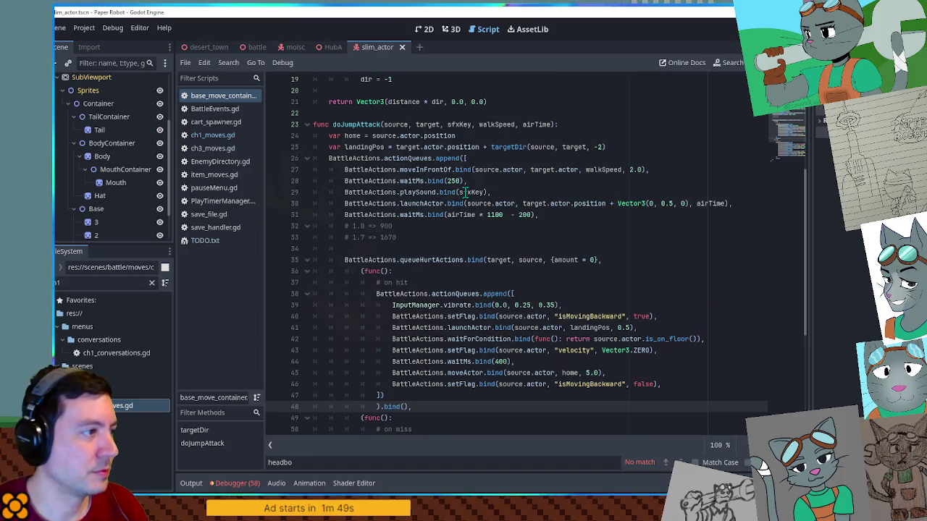
{"action": "left_click", "coordinate": [222, 148]}
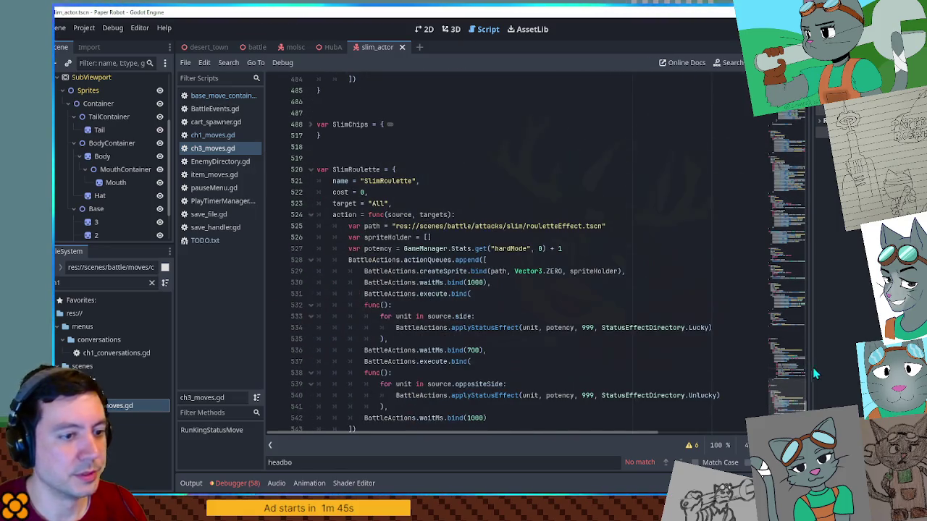
{"action": "left_click_drag", "start_coordinate": [792, 395], "coordinate": [792, 349]}
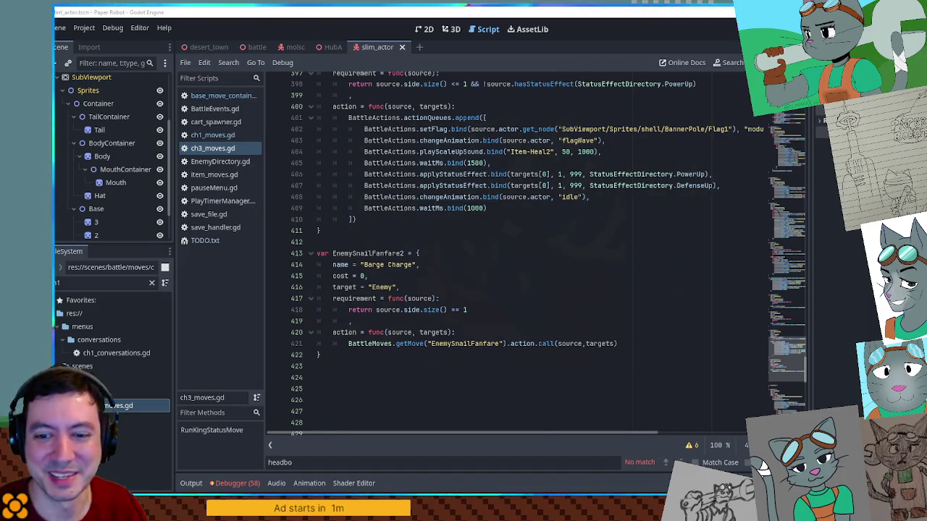
{"action": "key", "text": "alt+Tab"}
{"action": "left_click_drag", "start_coordinate": [621, 41], "coordinate": [534, 37]}
{"action": "scroll", "coordinate": [603, 232], "scroll_direction": "down", "scroll_amount": 1}
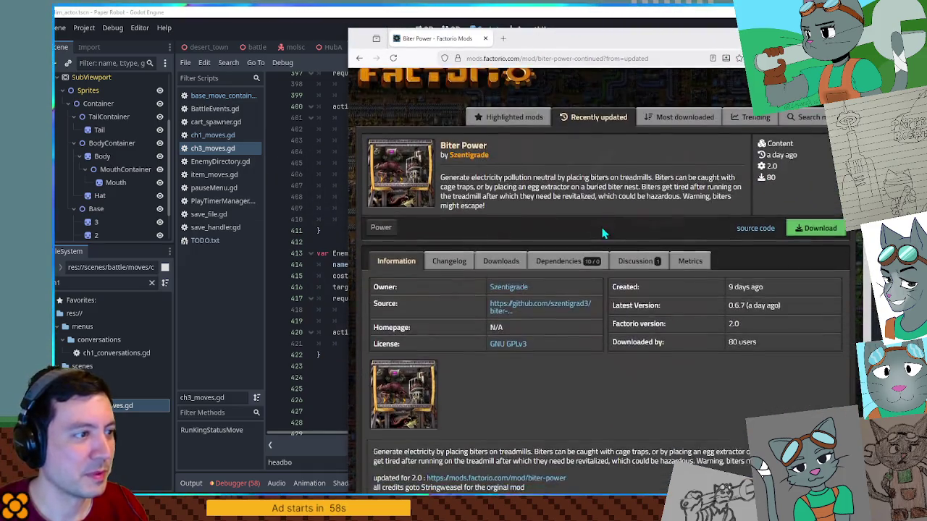
{"action": "scroll", "coordinate": [603, 232], "scroll_direction": "down", "scroll_amount": 1}
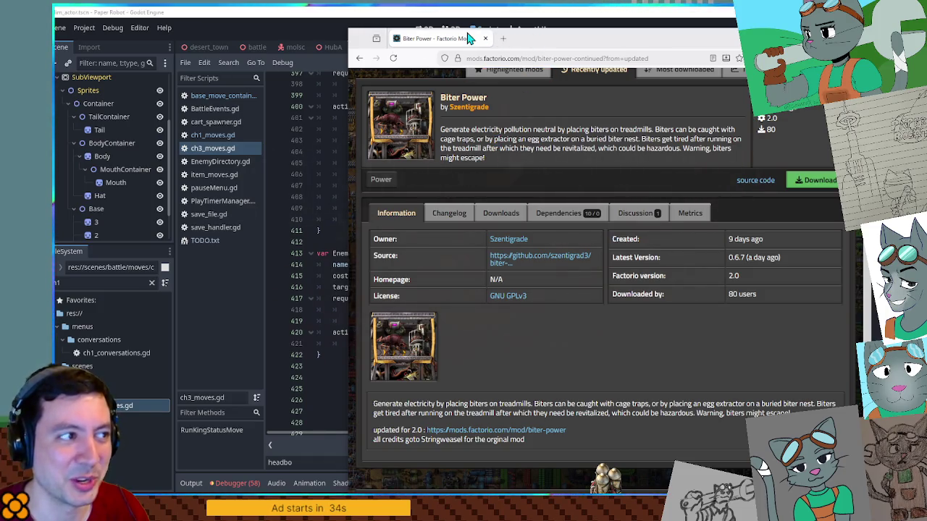
{"action": "left_click", "coordinate": [534, 13]}
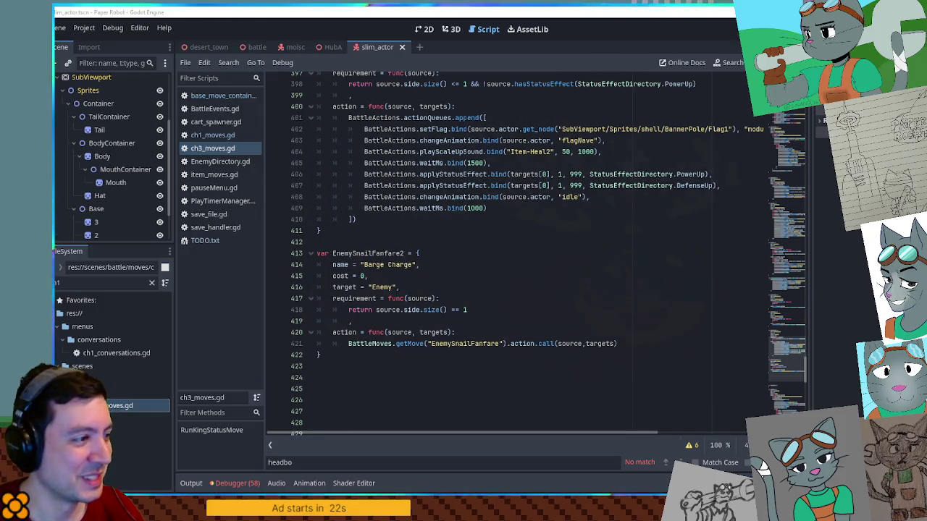
- Copy the KingHeal move block (lines 330–353) and paste it at the end of ch3_moves.gd
{"action": "scroll", "coordinate": [637, 272], "scroll_direction": "up", "scroll_amount": 3}
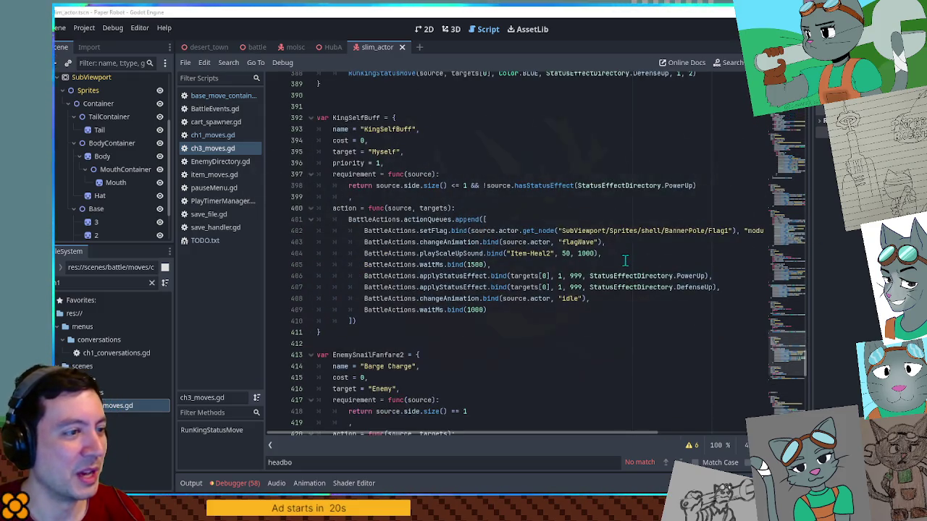
{"action": "scroll", "coordinate": [633, 267], "scroll_direction": "down", "scroll_amount": 10}
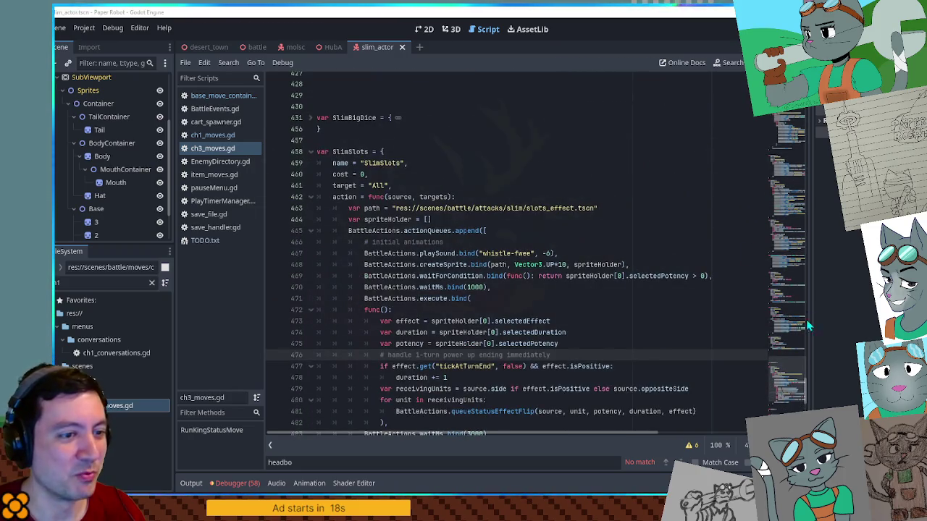
{"action": "mouse_move", "coordinate": [795, 374]}
{"action": "left_mouse_down"}
{"action": "mouse_move", "coordinate": [801, 274]}
{"action": "mouse_move", "coordinate": [809, 303]}
{"action": "left_mouse_up"}
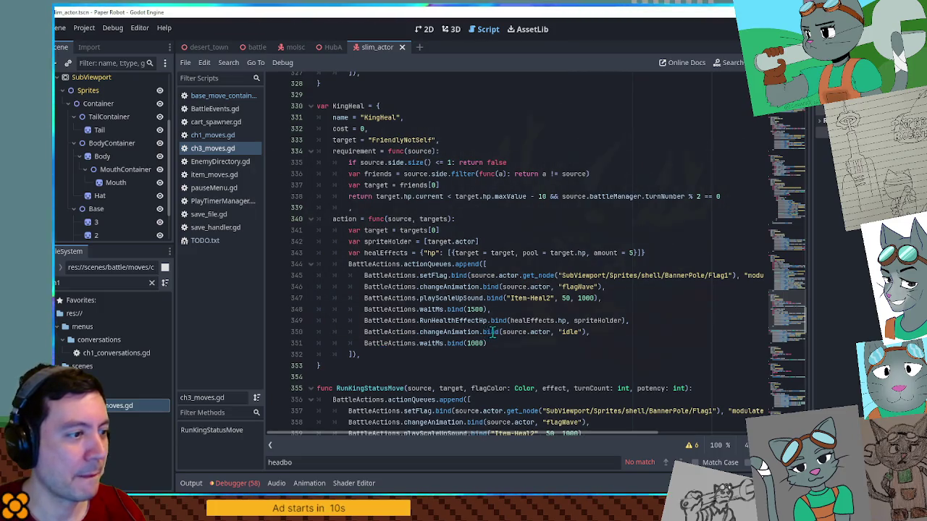
{"action": "left_click", "coordinate": [357, 364]}
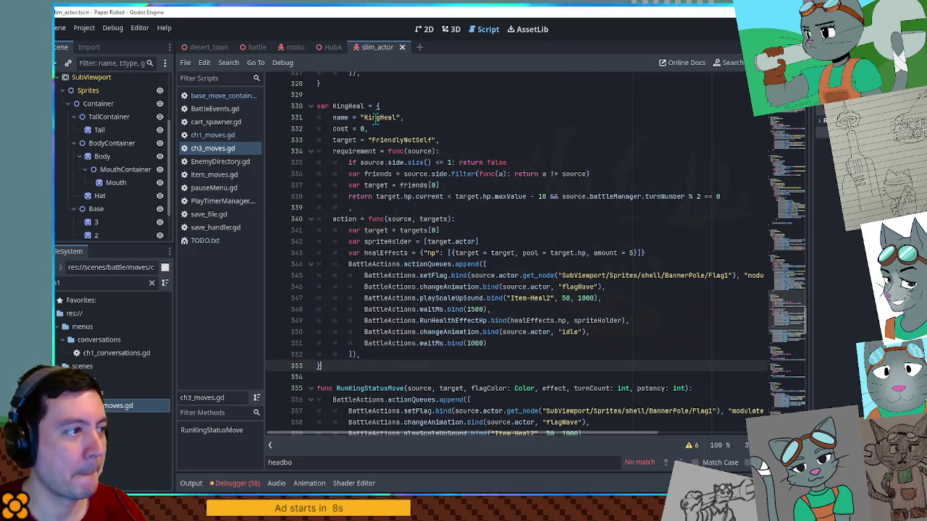
{"action": "left_click", "coordinate": [368, 89], "text": "shift"}
{"action": "scroll", "coordinate": [795, 355], "scroll_direction": "down", "scroll_amount": 5}
{"action": "key", "text": "ctrl+c"}
{"action": "key", "text": "ctrl+End"}
{"action": "key", "text": "ctrl+v"}
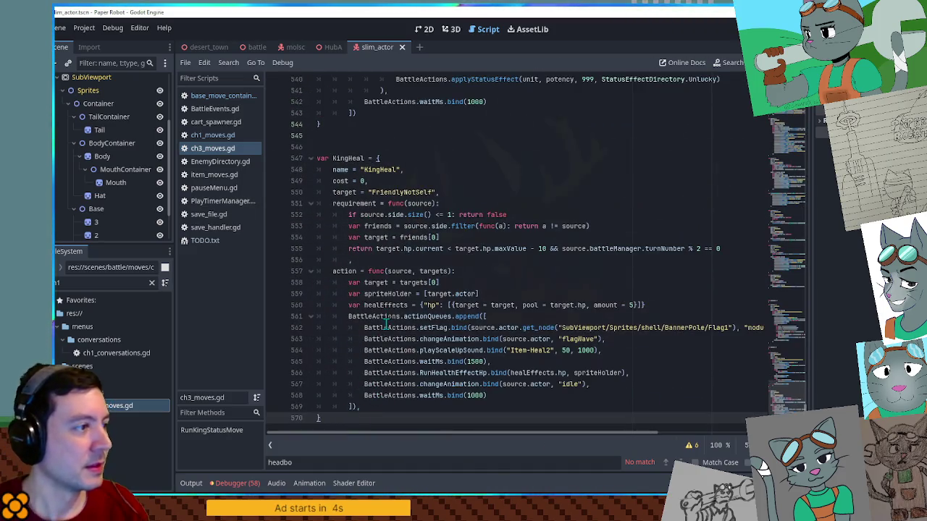
- Rename the pasted KingHeal copy to SlimJump and change its target type to Enemy
{"action": "key", "text": "Return"}
{"action": "key", "text": "Return"}
{"action": "double_click", "coordinate": [348, 136]}
{"action": "type", "text": "SlimJump"}
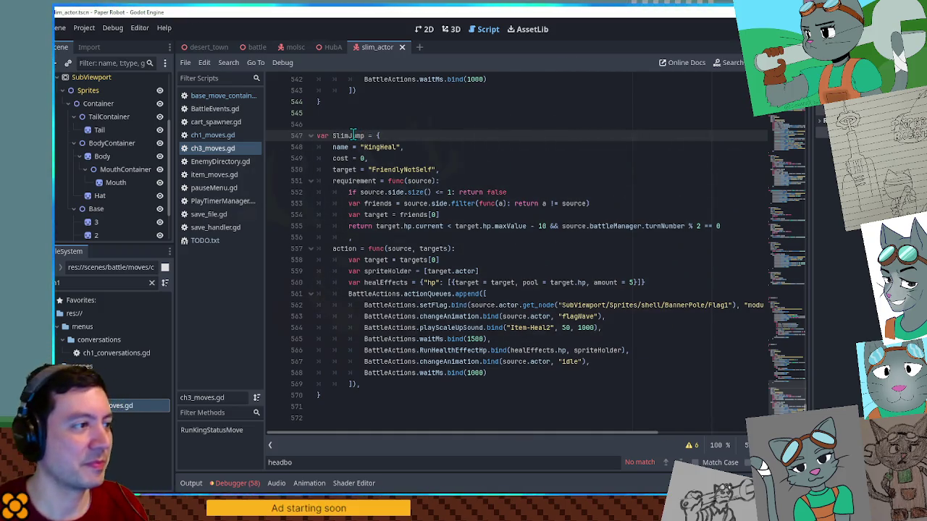
{"action": "double_click", "coordinate": [348, 135]}
{"action": "key", "text": "ctrl+c"}
{"action": "double_click", "coordinate": [380, 147]}
{"action": "key", "text": "ctrl+v"}
{"action": "double_click", "coordinate": [392, 169]}
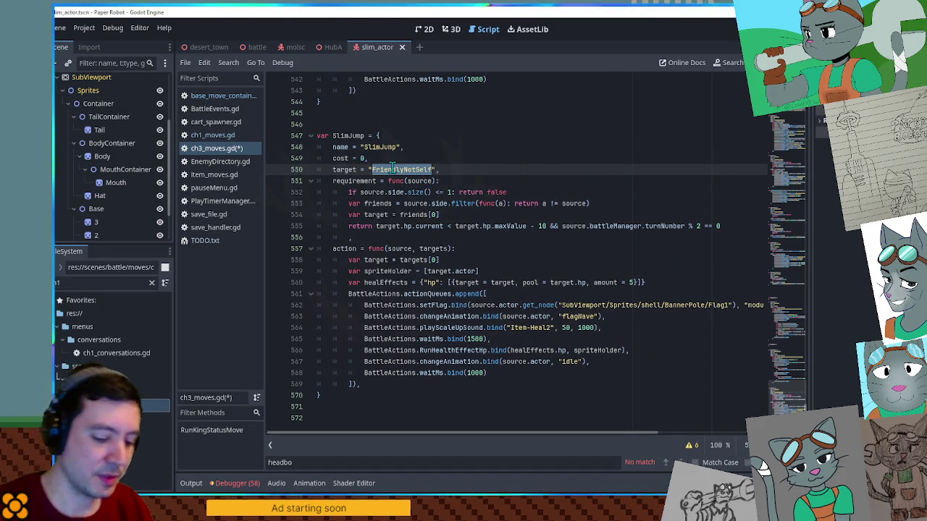
{"action": "type", "text": "Enemy"}
{"action": "left_click", "coordinate": [453, 147]}
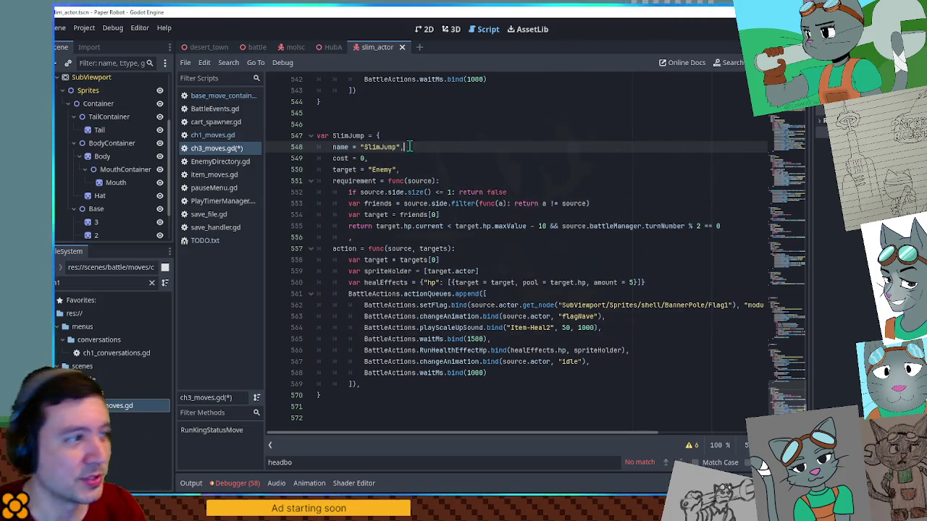
- Strip the requirement block, spriteHolder, healEffects and setFlag lines, and swap FlagWave for the landing animation
{"action": "mouse_move", "coordinate": [375, 237]}
{"action": "left_mouse_down"}
{"action": "mouse_move", "coordinate": [394, 192]}
{"action": "mouse_move", "coordinate": [427, 171]}
{"action": "left_mouse_up"}
{"action": "key", "text": "Delete"}
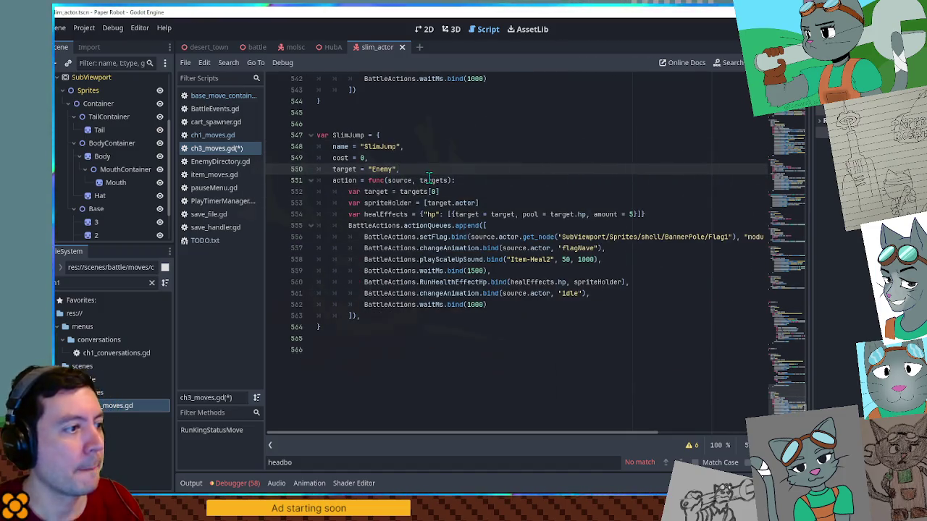
{"action": "left_click_drag", "start_coordinate": [647, 214], "coordinate": [647, 193]}
{"action": "key", "text": "Delete"}
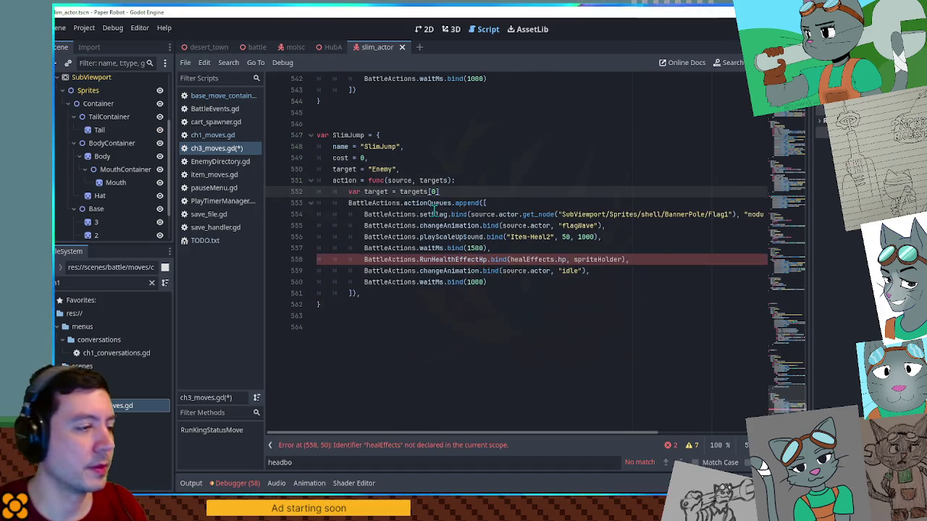
{"action": "left_click", "coordinate": [435, 209]}
{"action": "key", "text": "ctrl+shift+k"}
{"action": "double_click", "coordinate": [578, 214]}
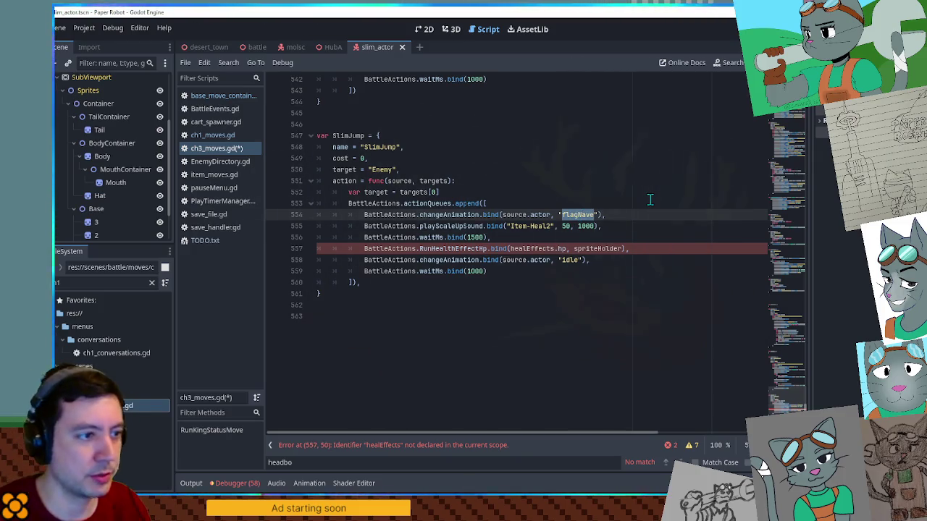
{"action": "type", "text": "landing"}
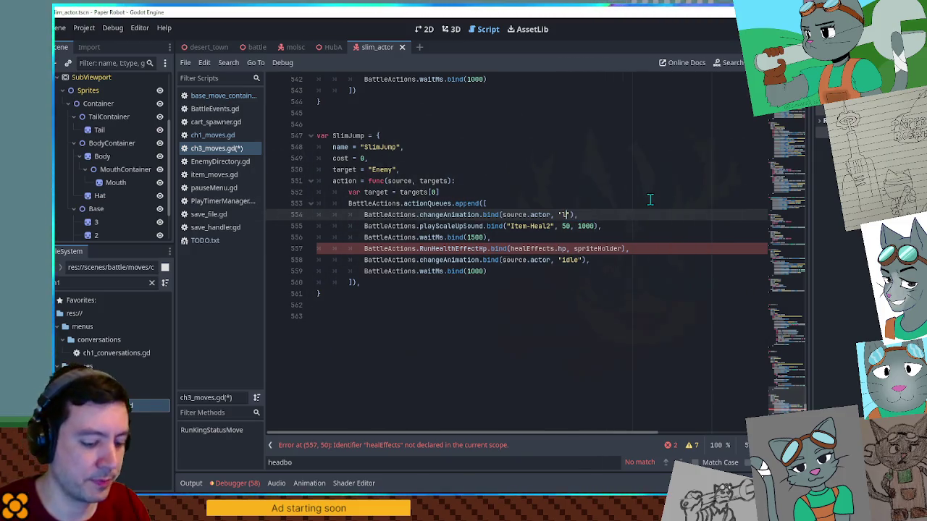
{"action": "left_click", "coordinate": [649, 202]}
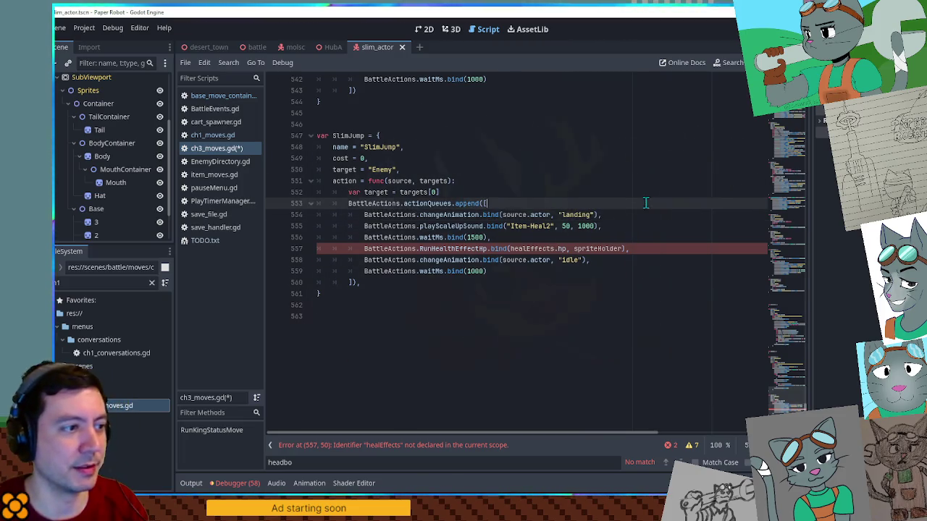
{"action": "key", "text": "Return"}
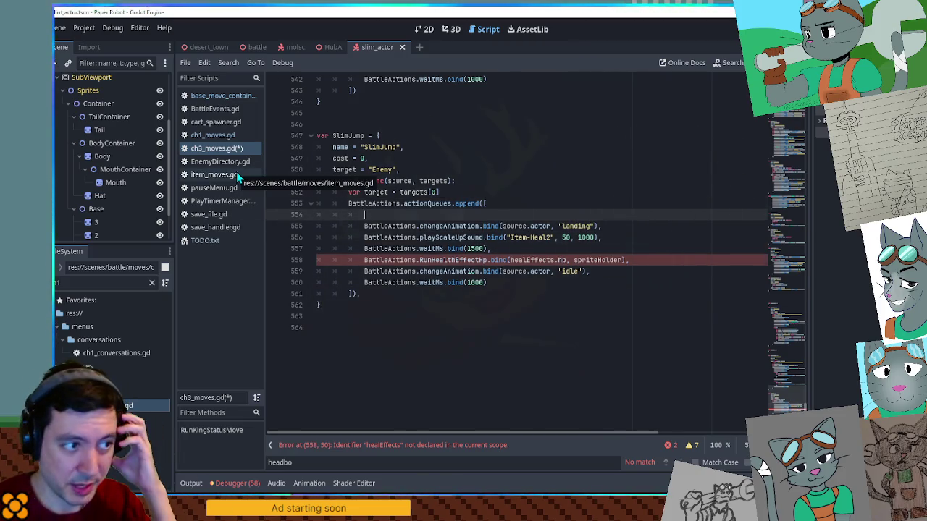
- Copy 'var home = source.actor.position' from Mud Shot in ch1_moves.gd into SlimJump below the target variable
{"action": "left_click", "coordinate": [229, 136]}
{"action": "left_click_drag", "start_coordinate": [644, 250], "coordinate": [645, 241]}
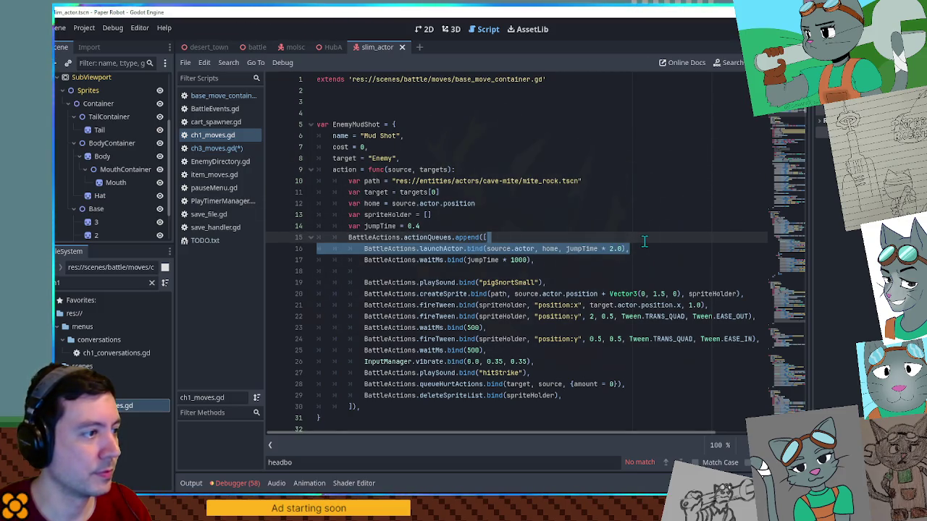
{"action": "left_click_drag", "start_coordinate": [488, 203], "coordinate": [489, 193]}
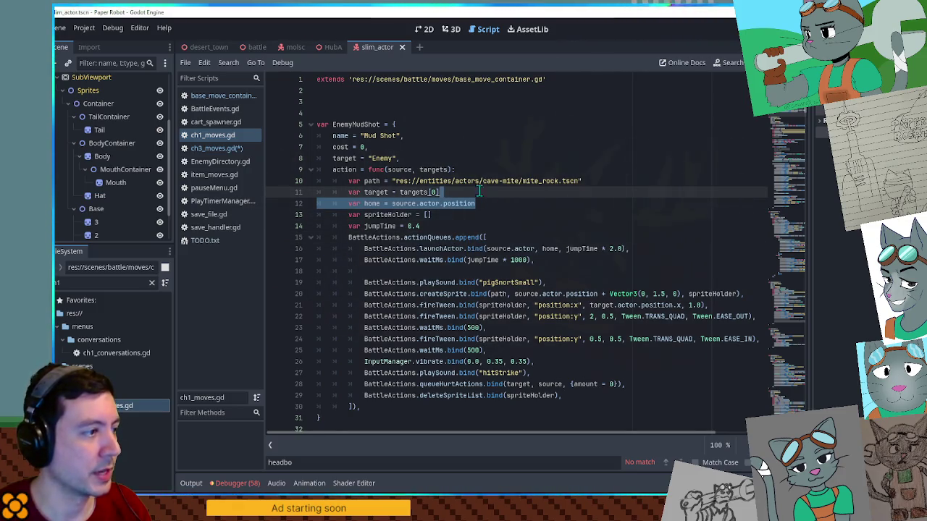
{"action": "left_click", "coordinate": [226, 149]}
{"action": "key", "text": "ctrl+v"}
{"action": "key", "text": "ctrl+z"}
{"action": "left_click", "coordinate": [478, 281]}
{"action": "key", "text": "Return"}
{"action": "key", "text": "ctrl+v"}
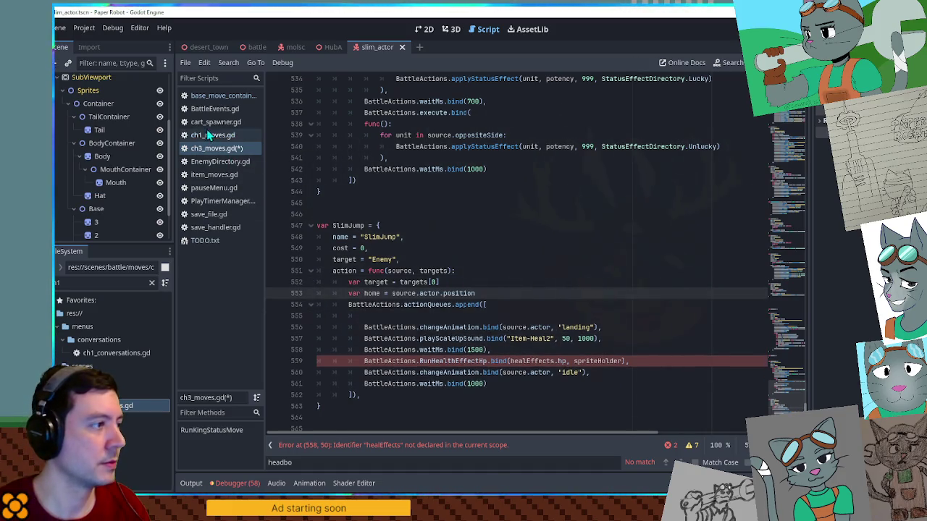
{"action": "left_click", "coordinate": [215, 136]}
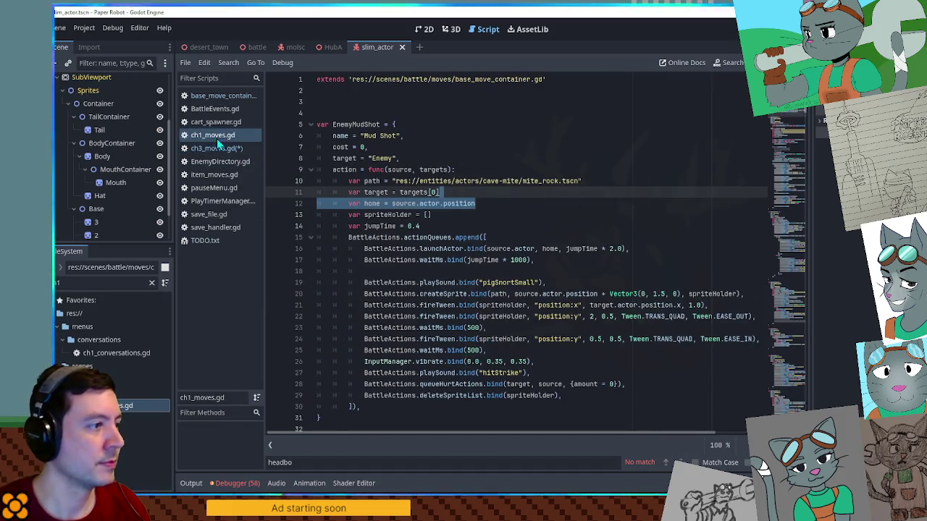
{"action": "left_click", "coordinate": [374, 226]}
{"action": "left_click", "coordinate": [432, 248]}
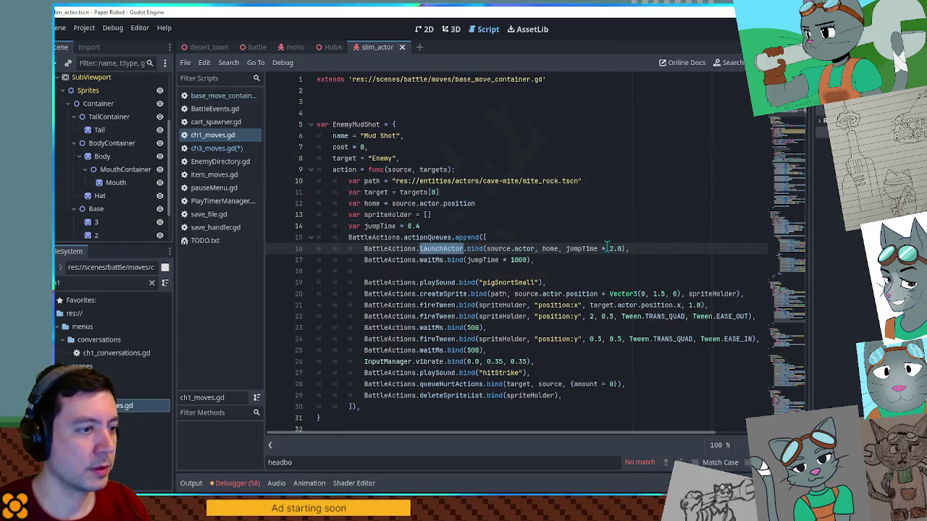
- Search ch1_moves.gd for launchActor (16 matches) and review Mud Shot's target and launch-home code
{"action": "key", "text": "ctrl+f"}
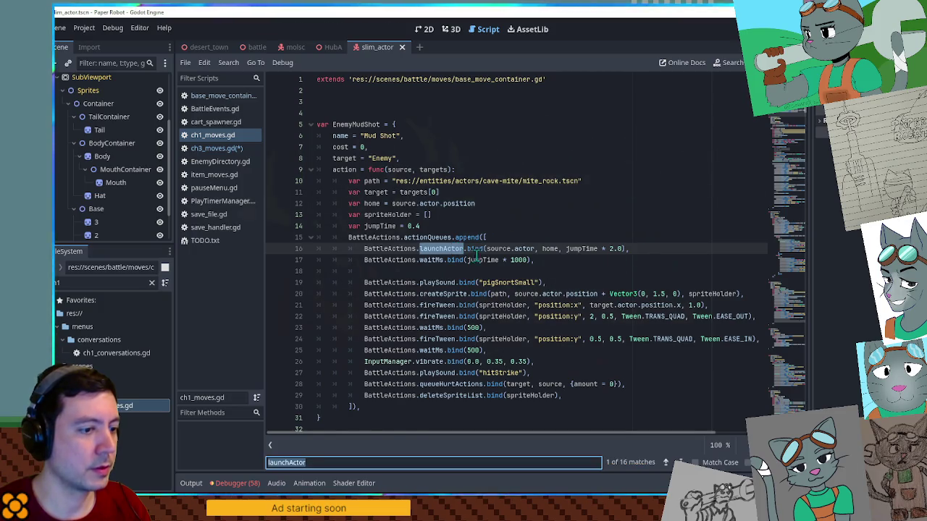
{"action": "scroll", "coordinate": [476, 254], "scroll_direction": "down", "scroll_amount": 5}
{"action": "scroll", "coordinate": [476, 254], "scroll_direction": "up", "scroll_amount": 6}
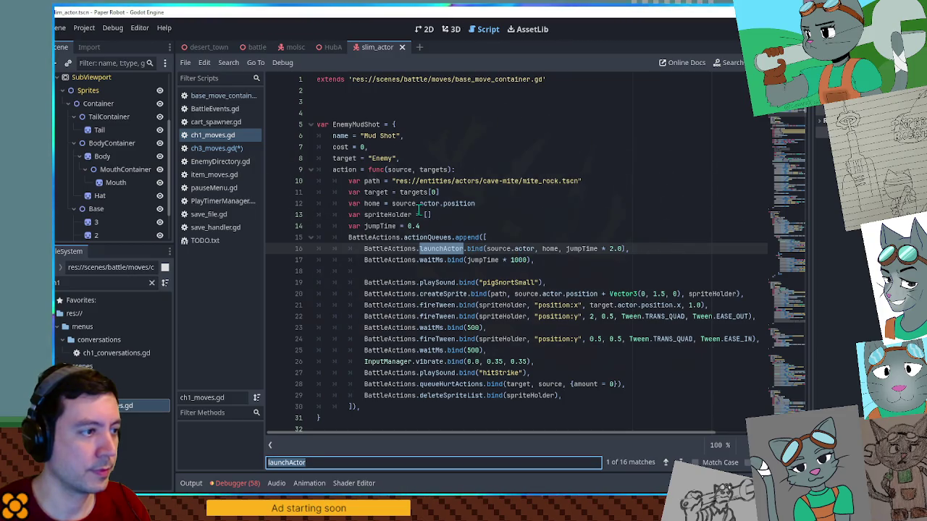
{"action": "left_click", "coordinate": [346, 159]}
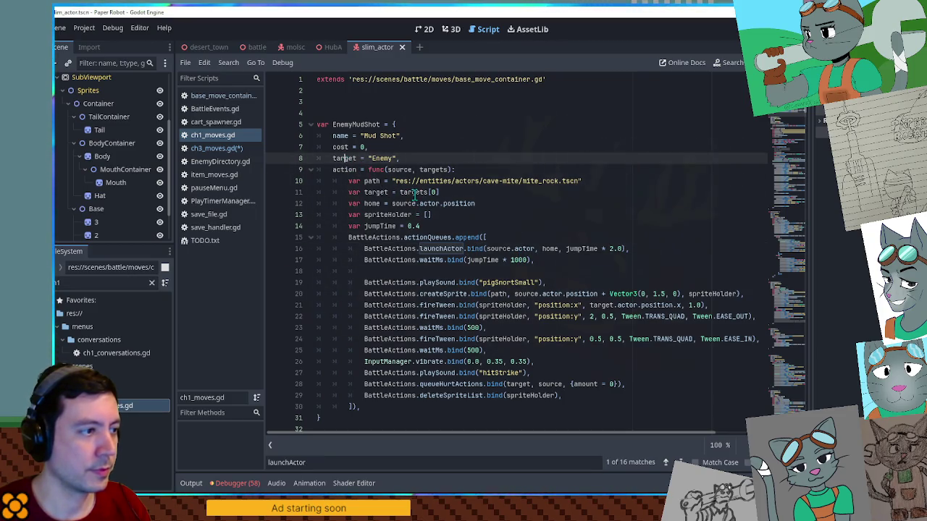
{"action": "double_click", "coordinate": [376, 193]}
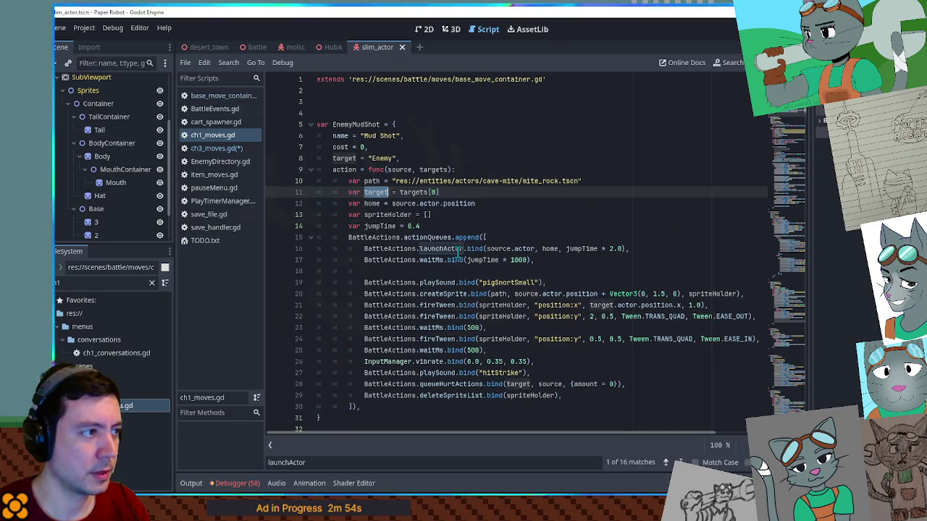
{"action": "scroll", "coordinate": [458, 254], "scroll_direction": "down", "scroll_amount": 8}
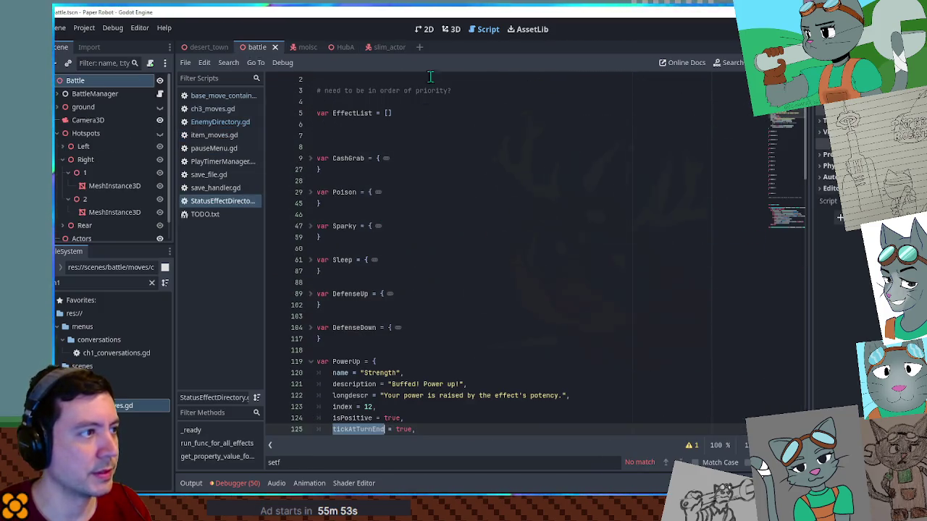
{"action": "left_click", "coordinate": [450, 30]}
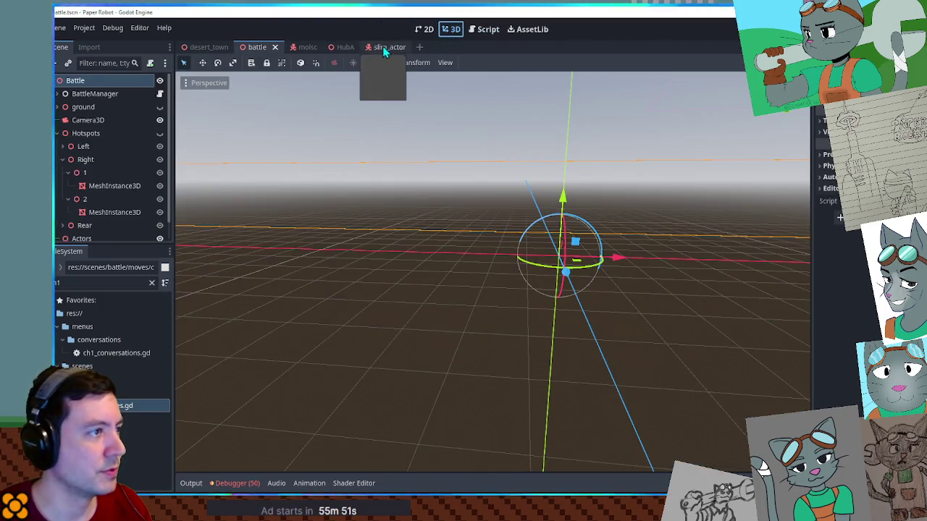
{"action": "left_click", "coordinate": [382, 46]}
{"action": "scroll", "coordinate": [116, 144], "scroll_direction": "up", "scroll_amount": 3}
{"action": "left_click", "coordinate": [97, 133]}
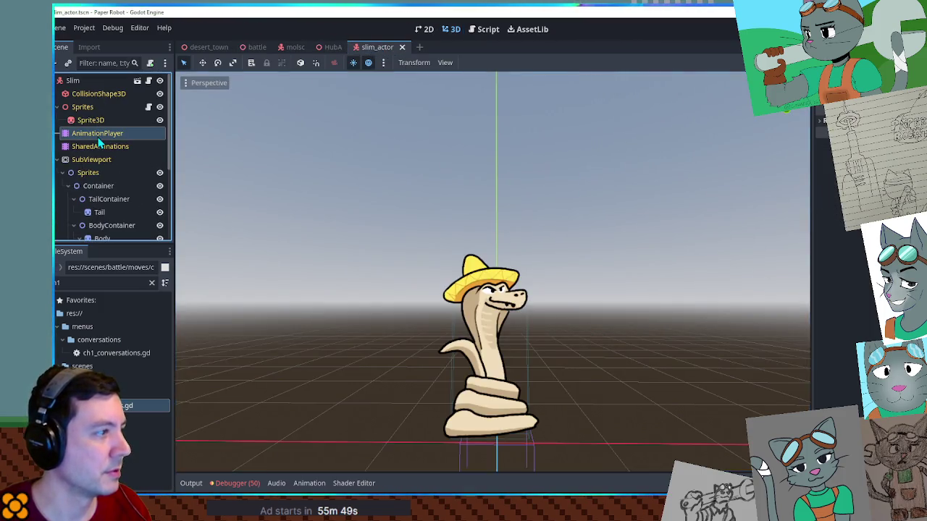
{"action": "left_click", "coordinate": [366, 375]}
{"action": "left_click", "coordinate": [360, 420]}
{"action": "left_click", "coordinate": [244, 375]}
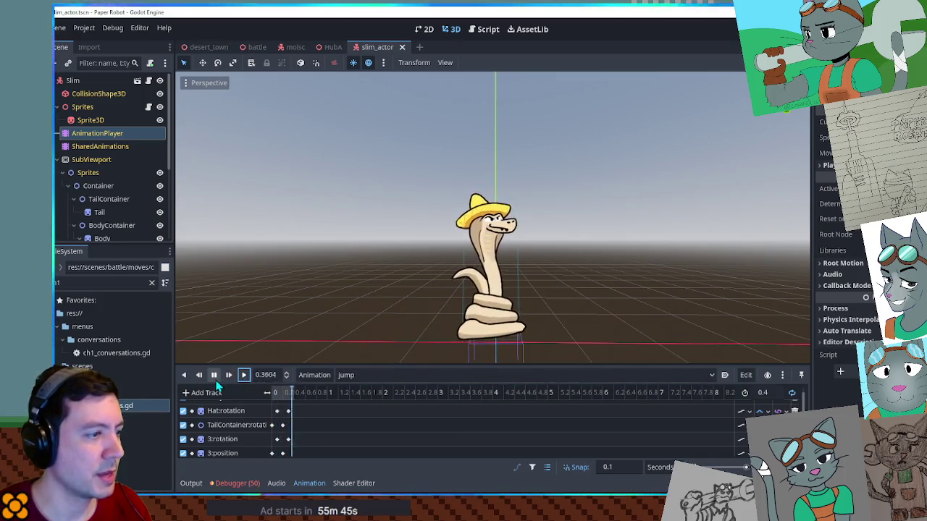
{"action": "left_click", "coordinate": [346, 375]}
{"action": "left_click", "coordinate": [351, 389]}
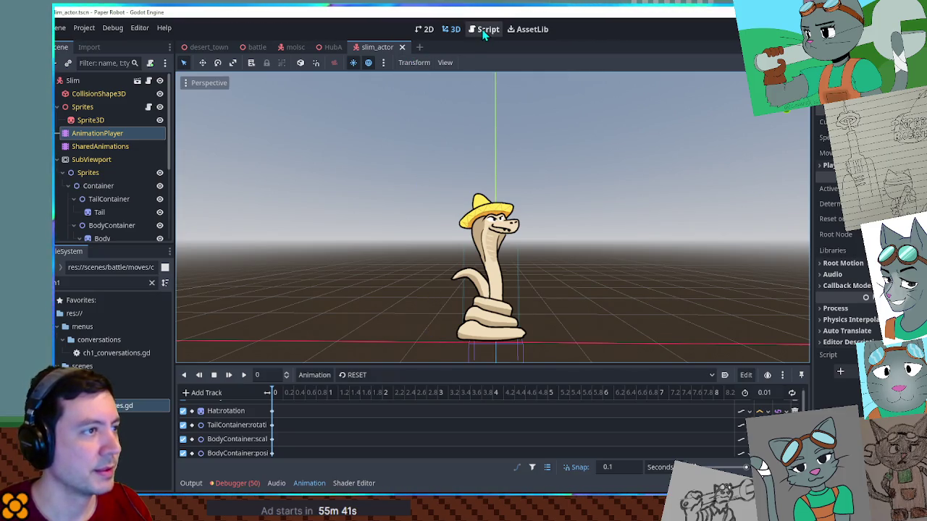
{"action": "left_click", "coordinate": [257, 47]}
{"action": "left_click", "coordinate": [486, 28]}
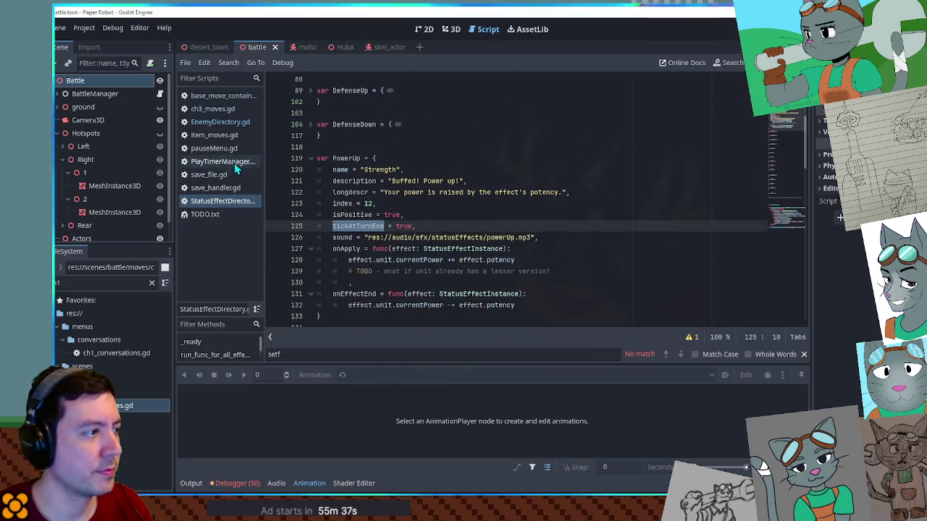
- Close StatusEffectDirectory.gd and locate SlimJump's launch and wait lines in ch3_moves.gd, checking the Slim node
{"action": "middle_click", "coordinate": [216, 202]}
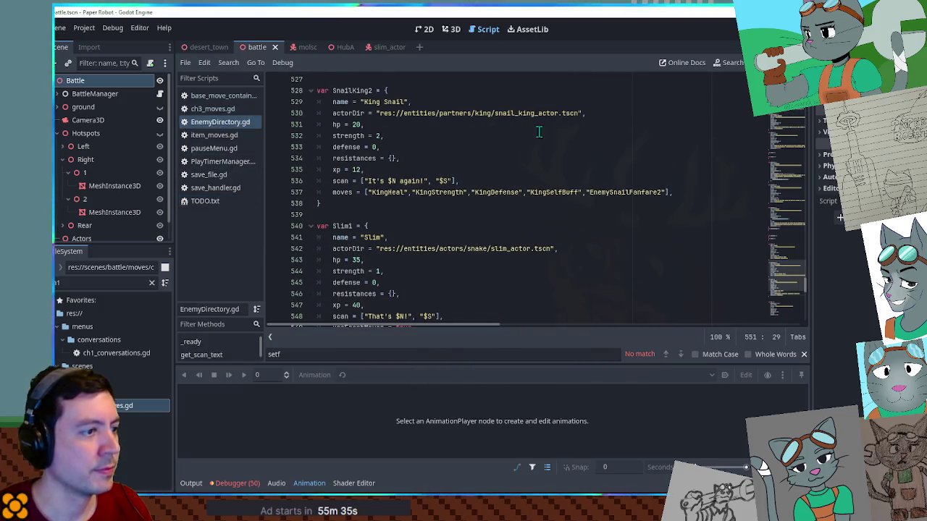
{"action": "left_click", "coordinate": [212, 109]}
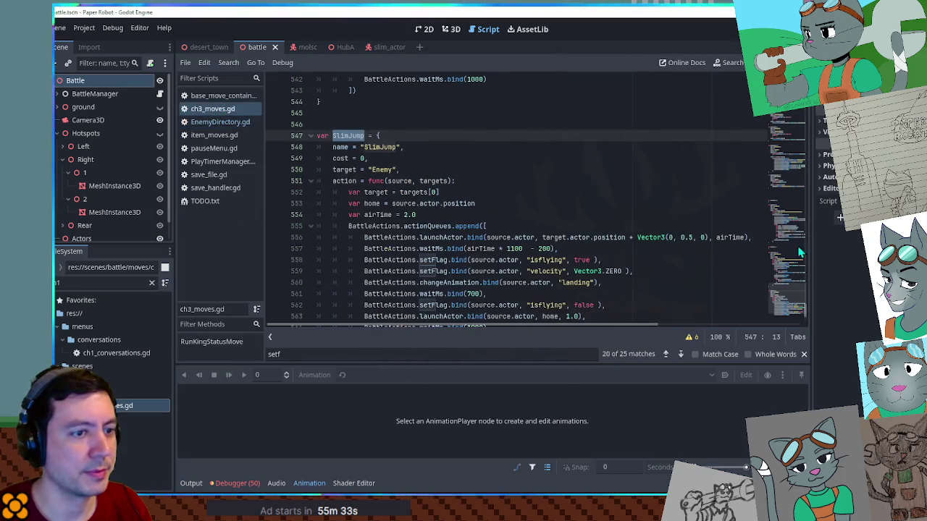
{"action": "left_click", "coordinate": [796, 304]}
{"action": "scroll", "coordinate": [796, 298], "scroll_direction": "down", "scroll_amount": 6}
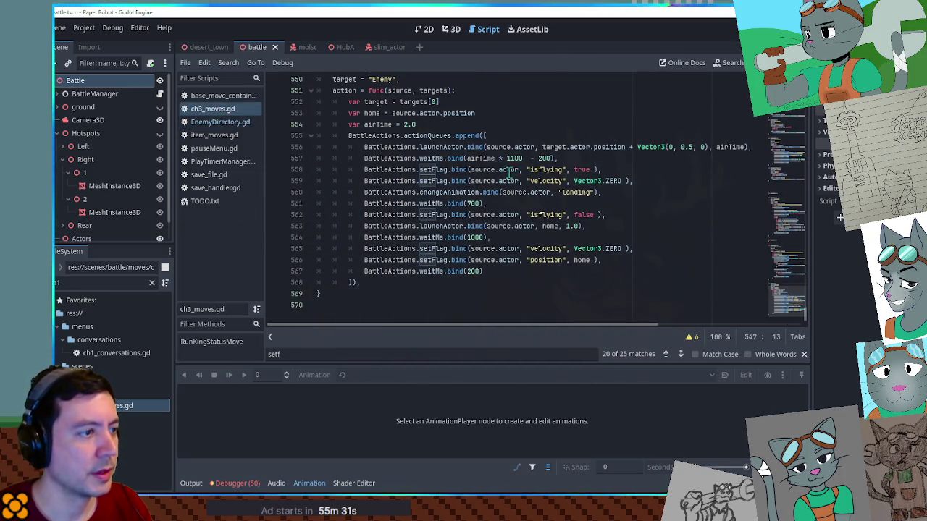
{"action": "double_click", "coordinate": [433, 158]}
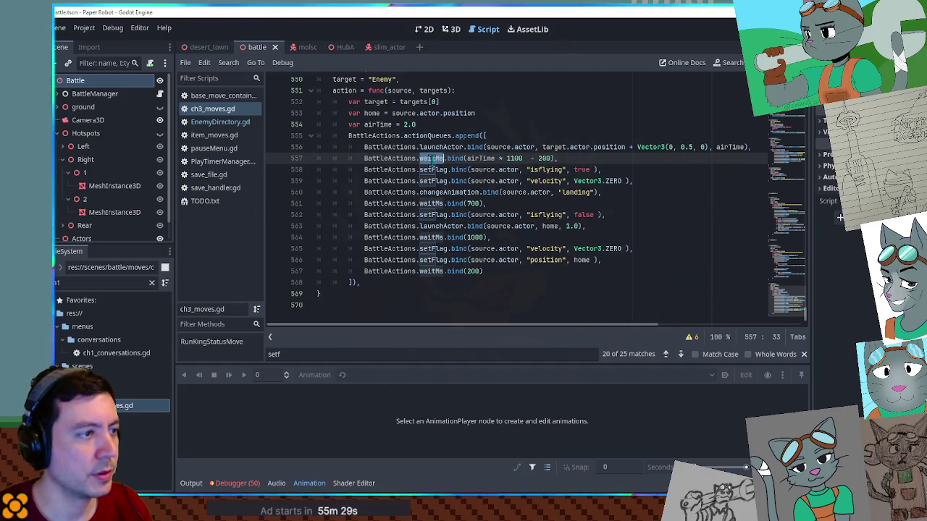
{"action": "left_click_drag", "start_coordinate": [438, 147], "coordinate": [753, 153]}
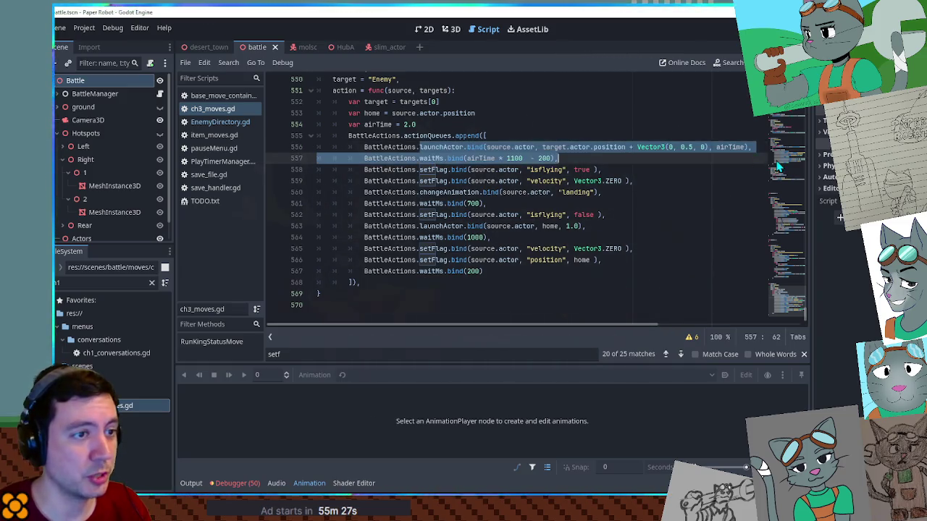
{"action": "left_click", "coordinate": [385, 47]}
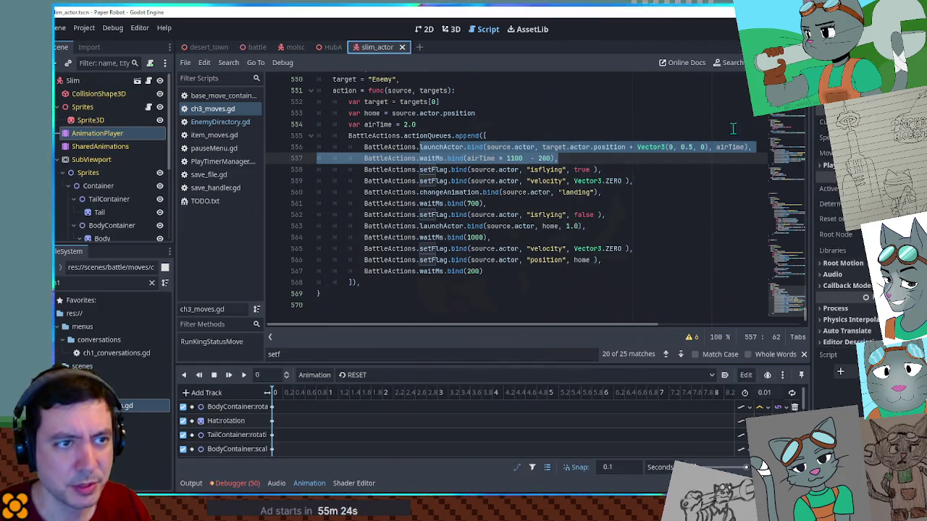
{"action": "left_click", "coordinate": [97, 81]}
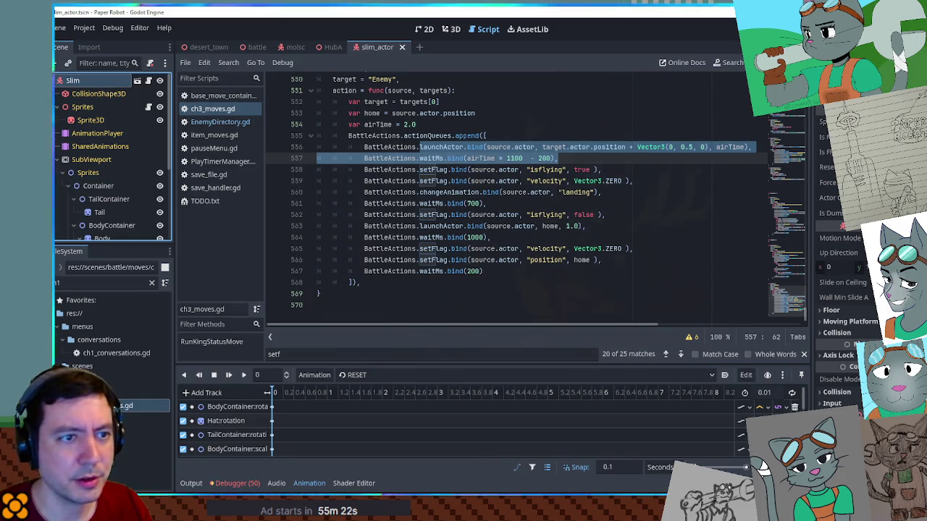
- Change the launch height offset from 0.5 to 0.8, save, and remove '* 1100 - 200' after airTime
{"action": "double_click", "coordinate": [548, 170]}
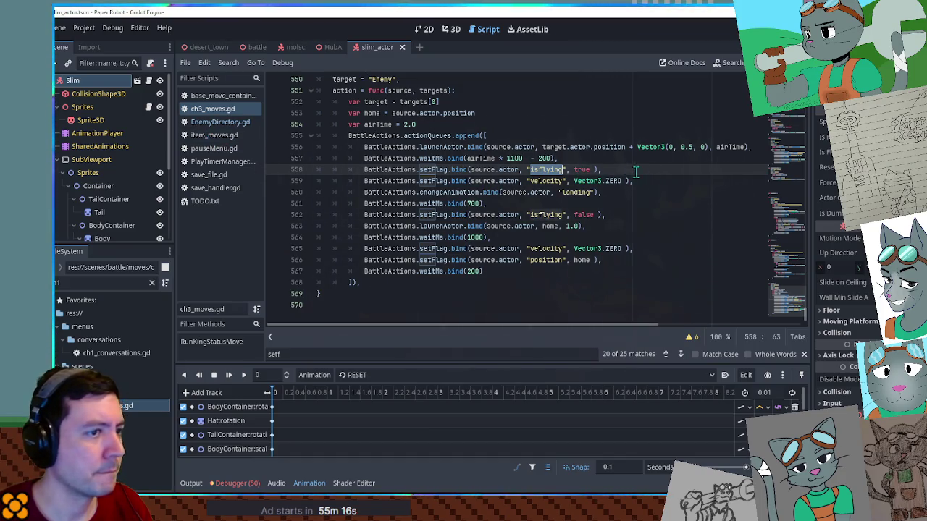
{"action": "left_click", "coordinate": [690, 146]}
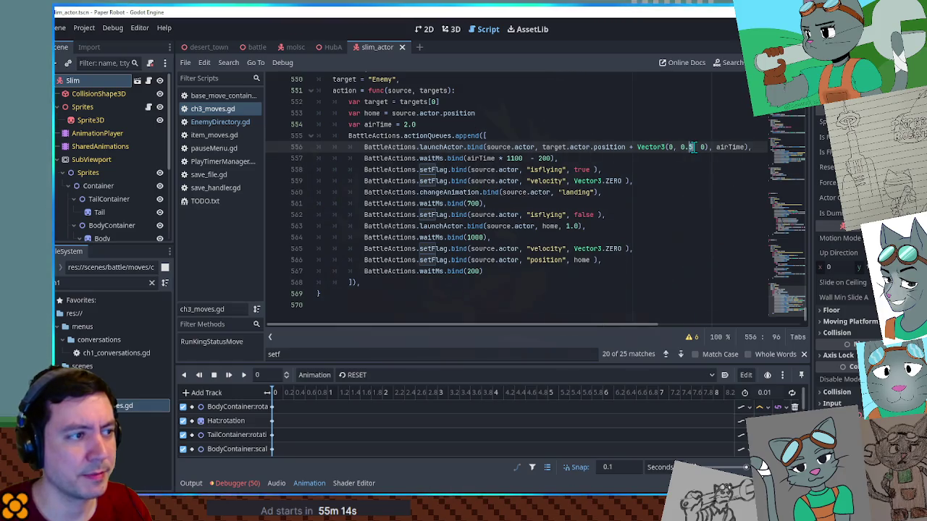
{"action": "key", "text": "BackSpace"}
{"action": "type", "text": "8"}
{"action": "key", "text": "ctrl+s"}
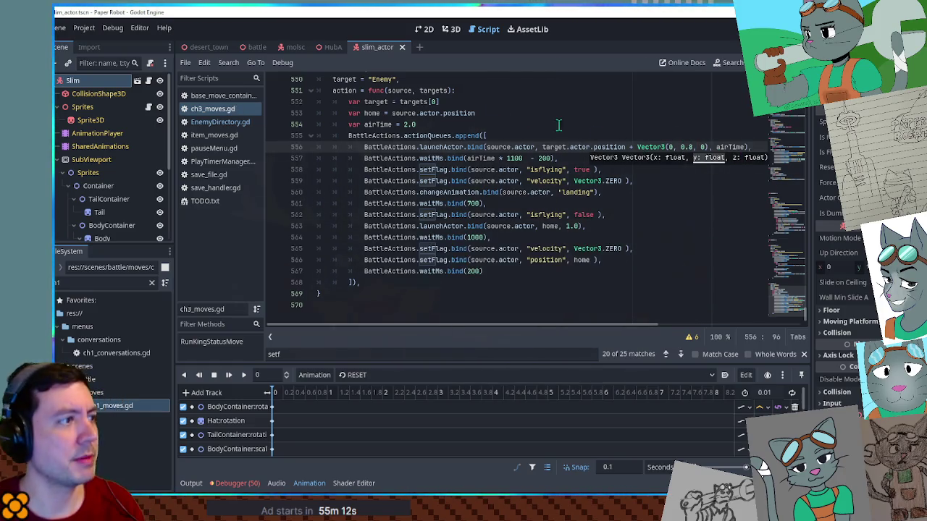
{"action": "left_click", "coordinate": [256, 48]}
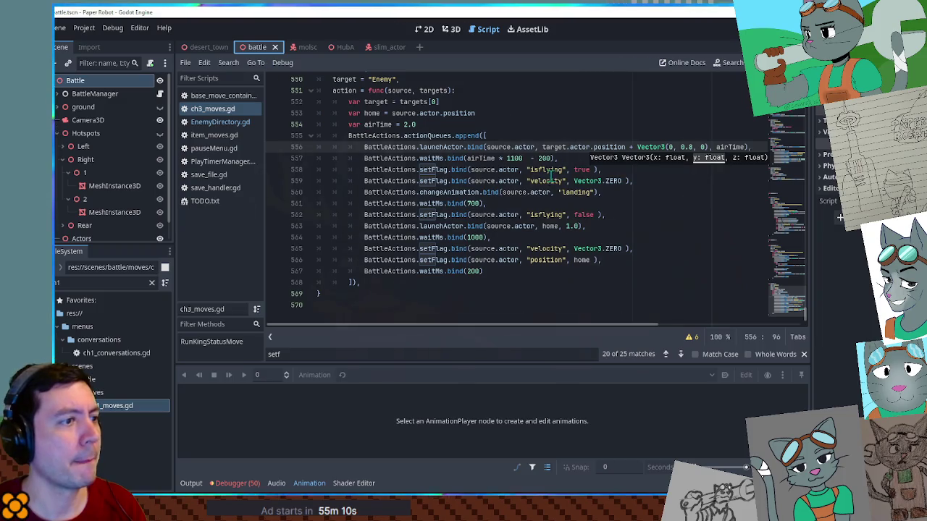
{"action": "left_click", "coordinate": [499, 157]}
{"action": "key", "text": "BackSpace"}
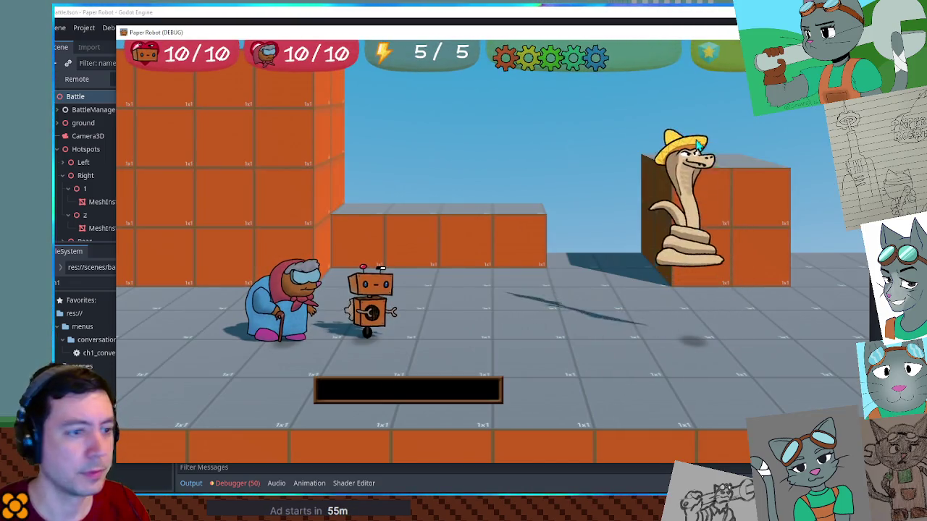
- Stop the old game, run the project to test SlimJump in battle, then relaunch and bring it back into view
{"action": "key", "text": "F8"}
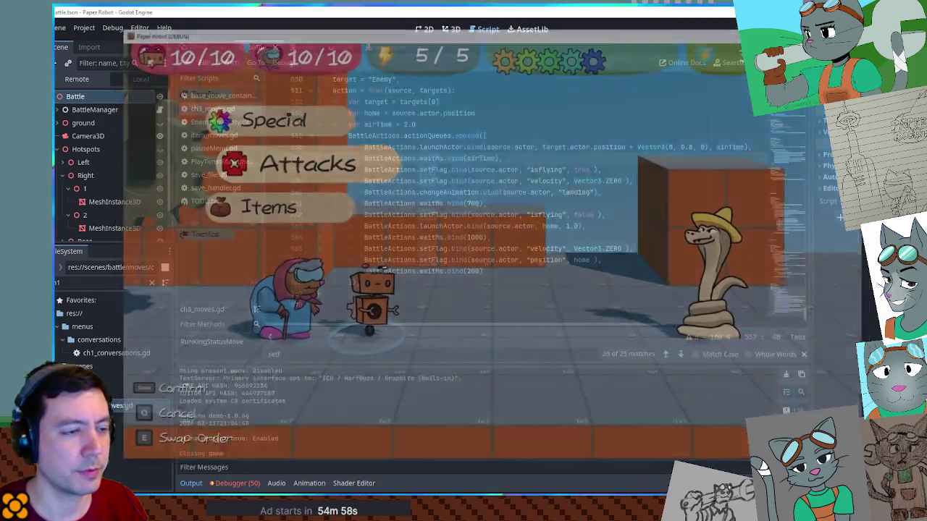
{"action": "left_click", "coordinate": [452, 157]}
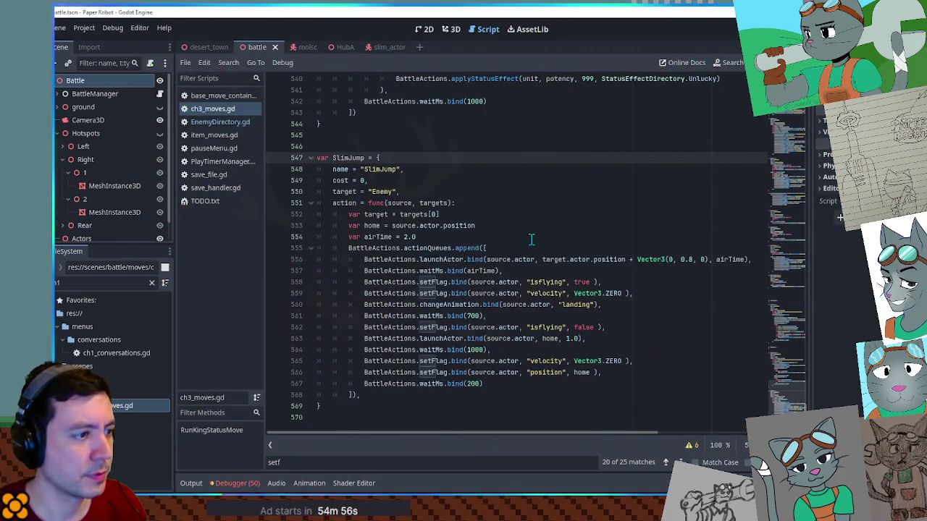
{"action": "left_click", "coordinate": [495, 271]}
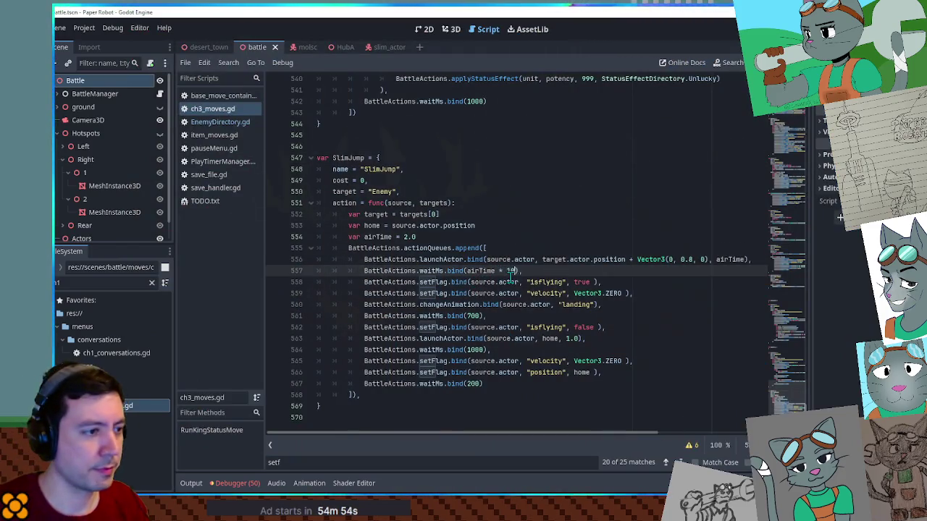
{"action": "key", "text": "F5"}
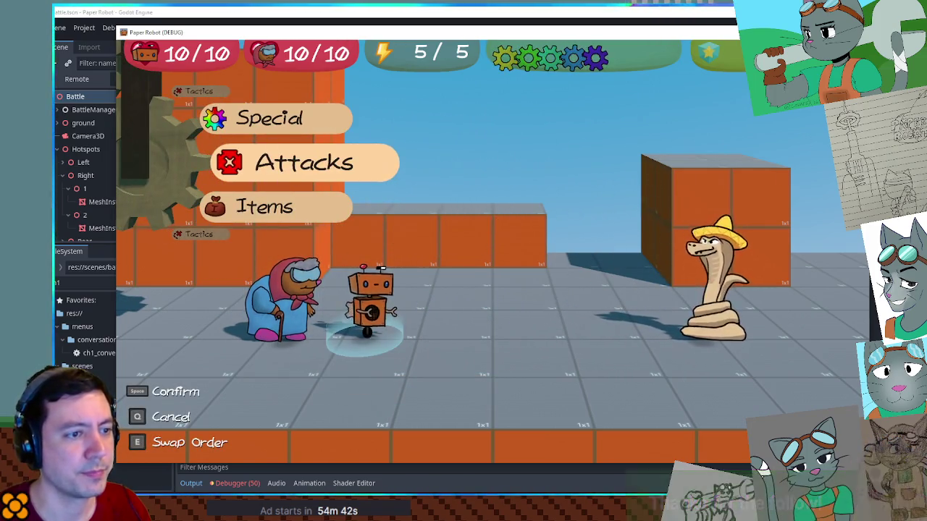
{"action": "key", "text": "alt+F4"}
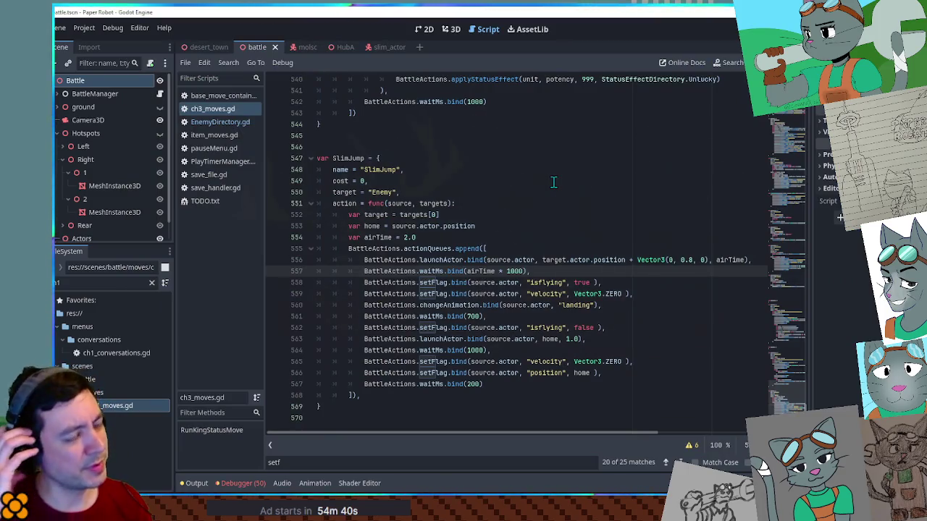
{"action": "key", "text": "F5"}
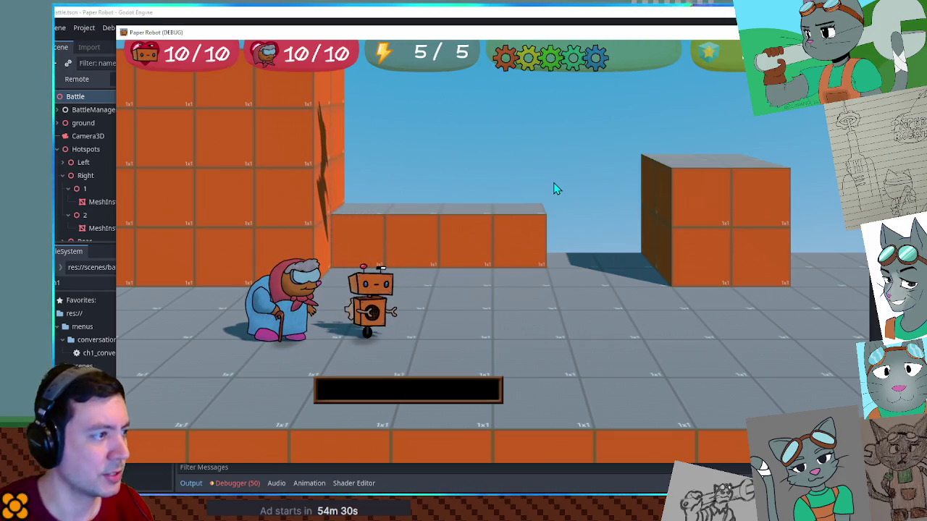
{"action": "left_click", "coordinate": [597, 13]}
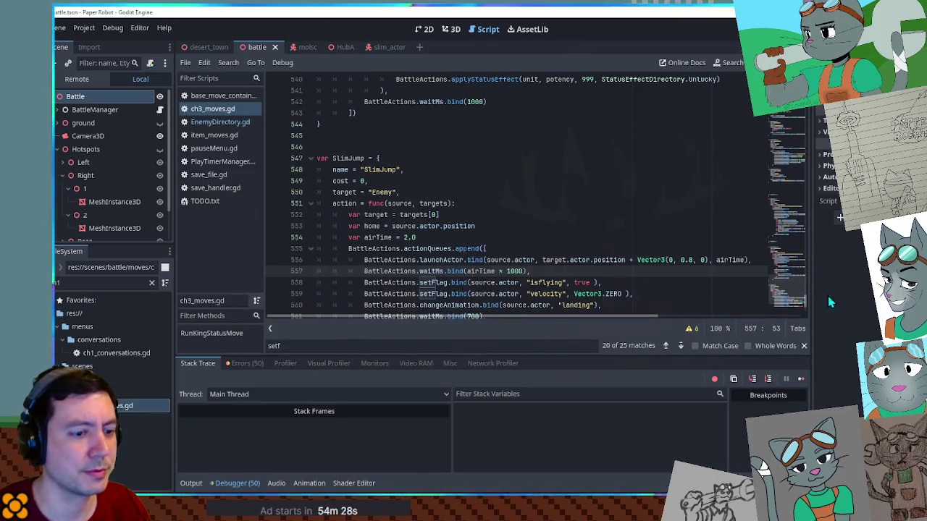
{"action": "key", "text": "alt+Tab"}
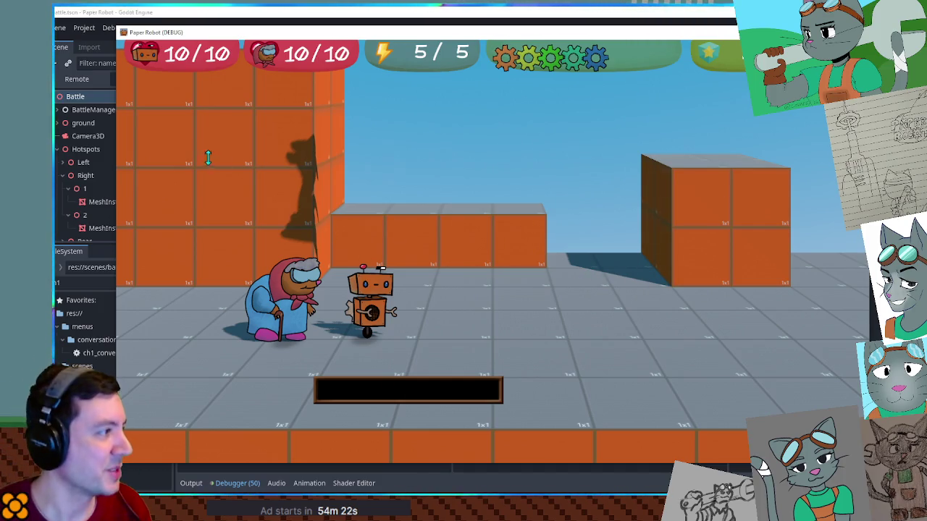
- Filter the Remote scene tree by 'sli', select the running Slim node and inspect its AnimationPlayer
{"action": "left_click", "coordinate": [73, 84]}
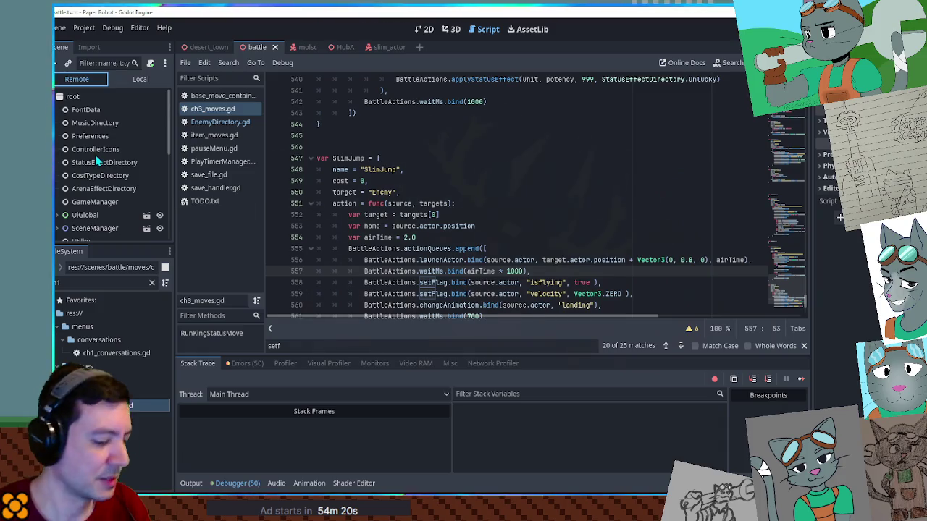
{"action": "left_click", "coordinate": [100, 62]}
{"action": "type", "text": "sli"}
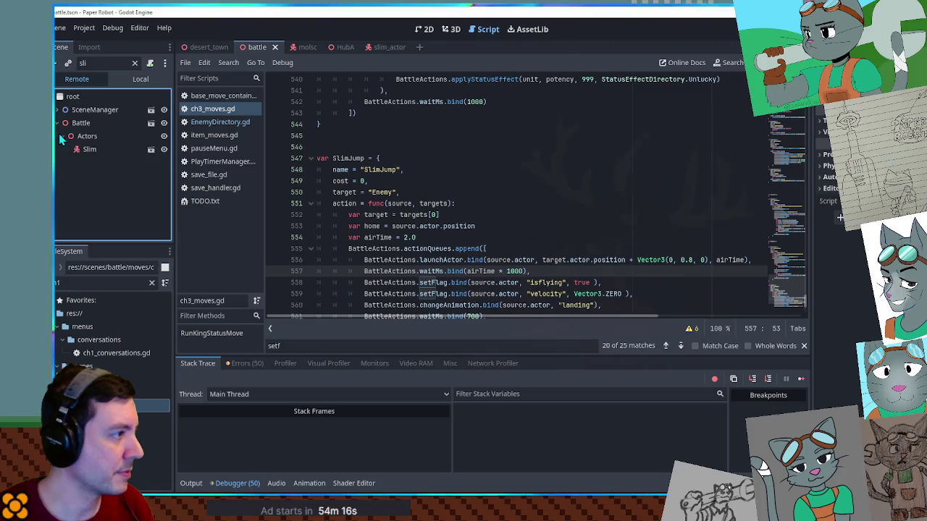
{"action": "left_click", "coordinate": [90, 149]}
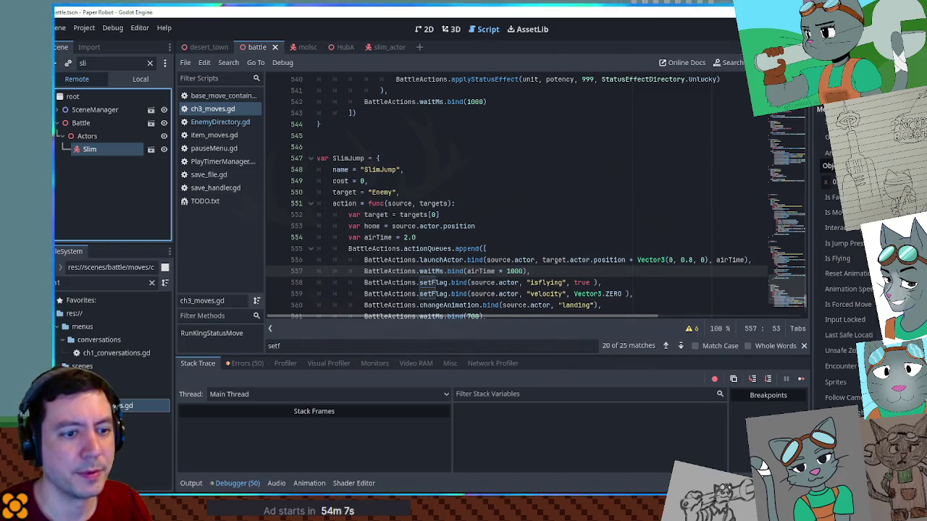
{"action": "left_click", "coordinate": [827, 156]}
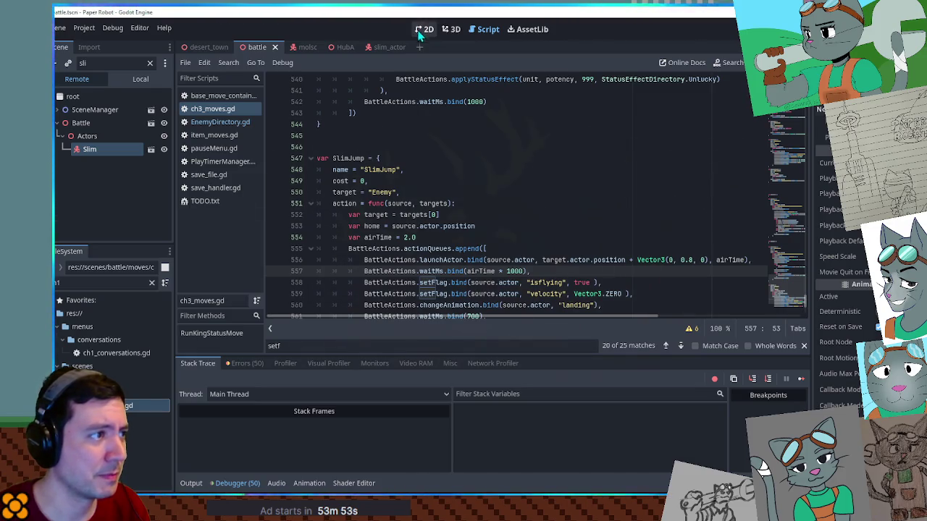
{"action": "left_click", "coordinate": [390, 48]}
- Stop the game, open slim_actor's AnimationPlayer and preview the jump animation
{"action": "left_click", "coordinate": [454, 31]}
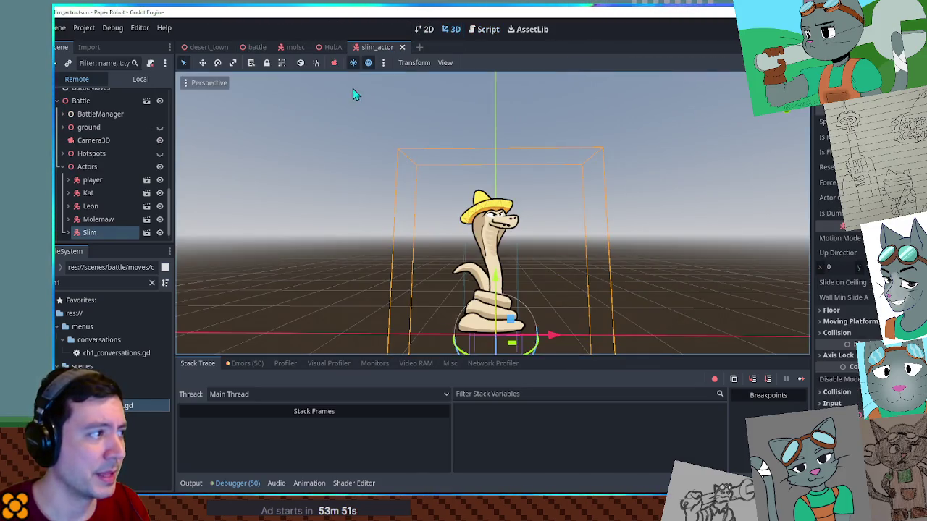
{"action": "scroll", "coordinate": [91, 147], "scroll_direction": "up", "scroll_amount": 3}
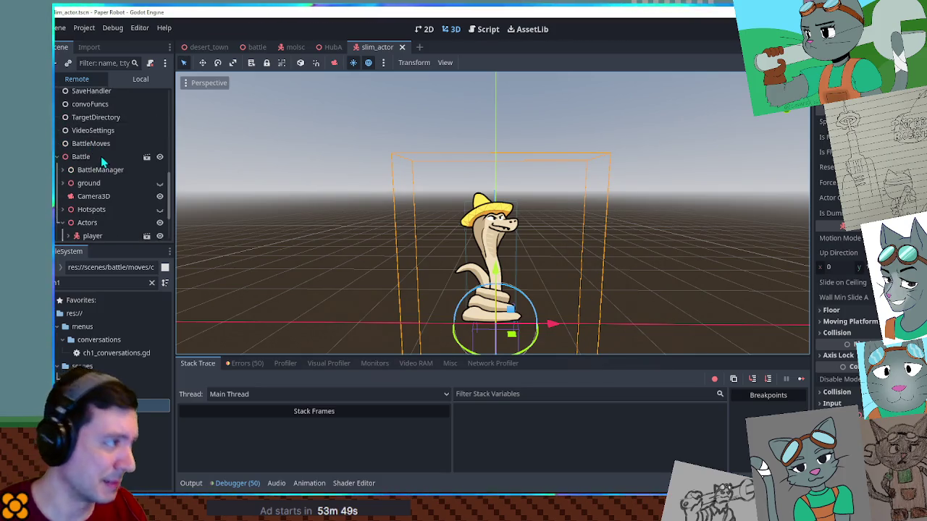
{"action": "left_click", "coordinate": [142, 80]}
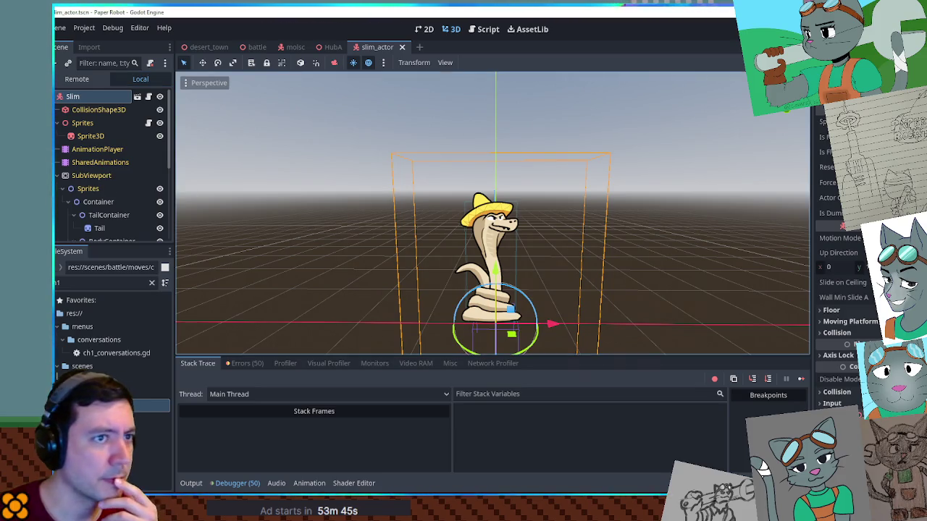
{"action": "key", "text": "F8"}
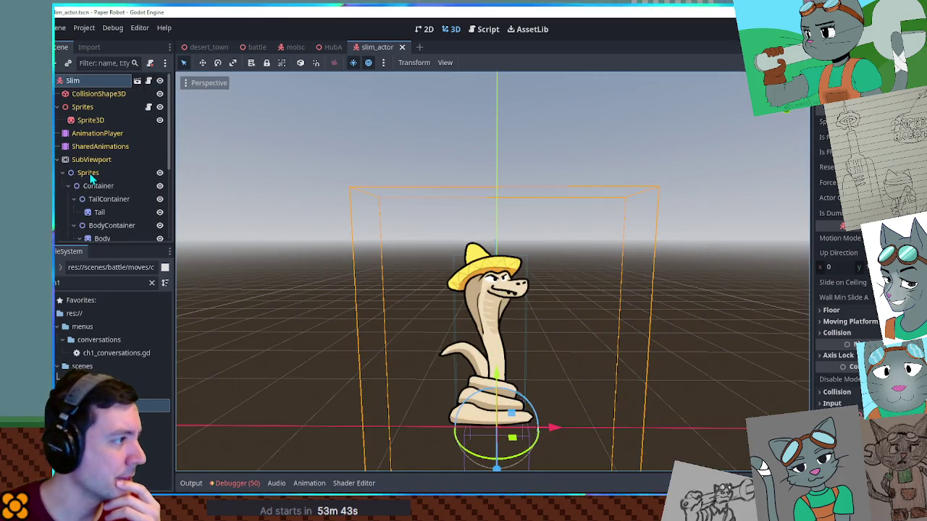
{"action": "left_click", "coordinate": [88, 147]}
{"action": "left_click", "coordinate": [90, 133]}
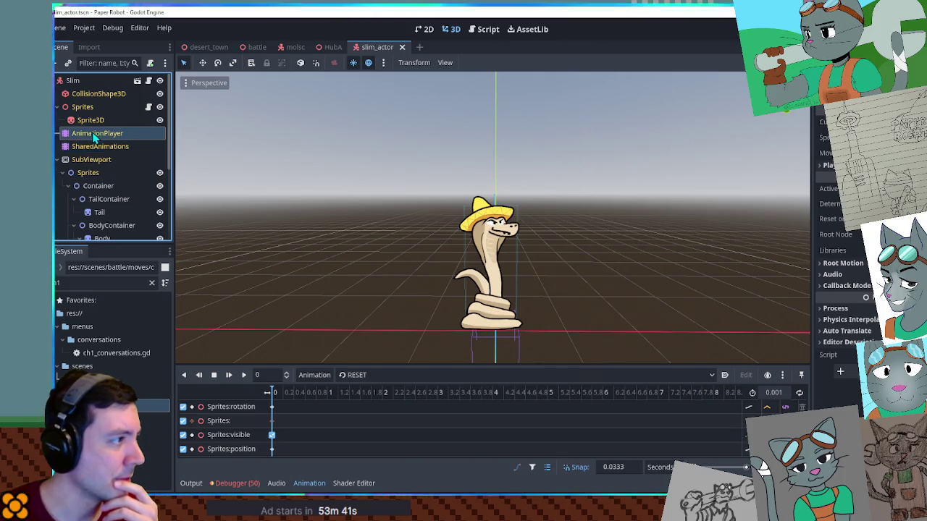
{"action": "left_click", "coordinate": [369, 375]}
{"action": "left_click", "coordinate": [364, 416]}
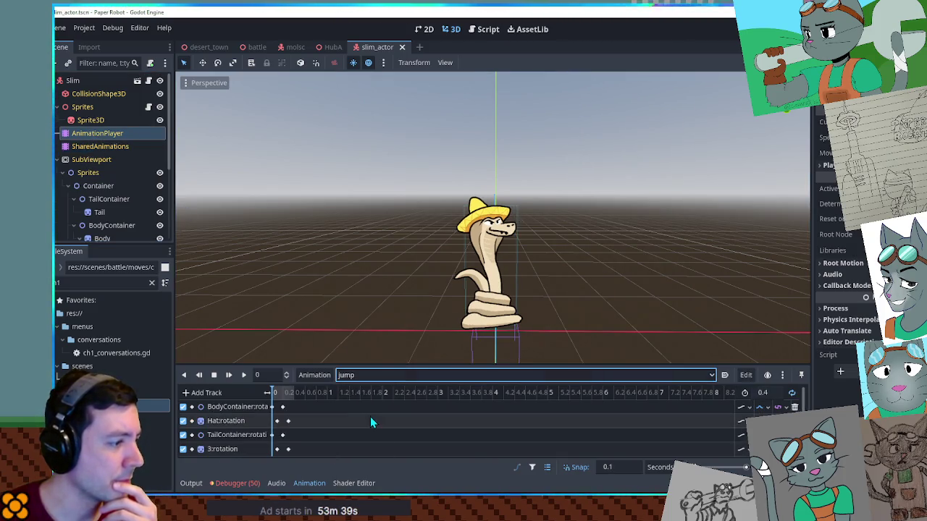
{"action": "left_click", "coordinate": [243, 374]}
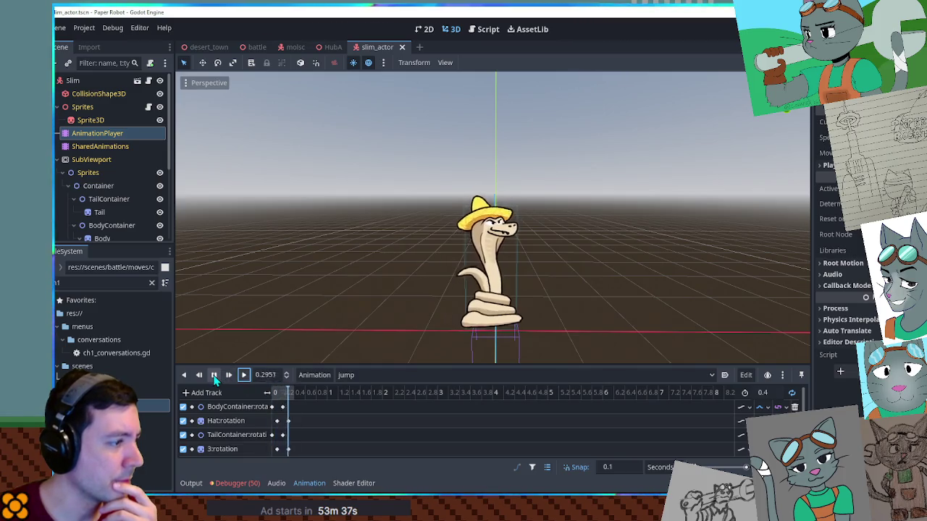
{"action": "left_click", "coordinate": [215, 375]}
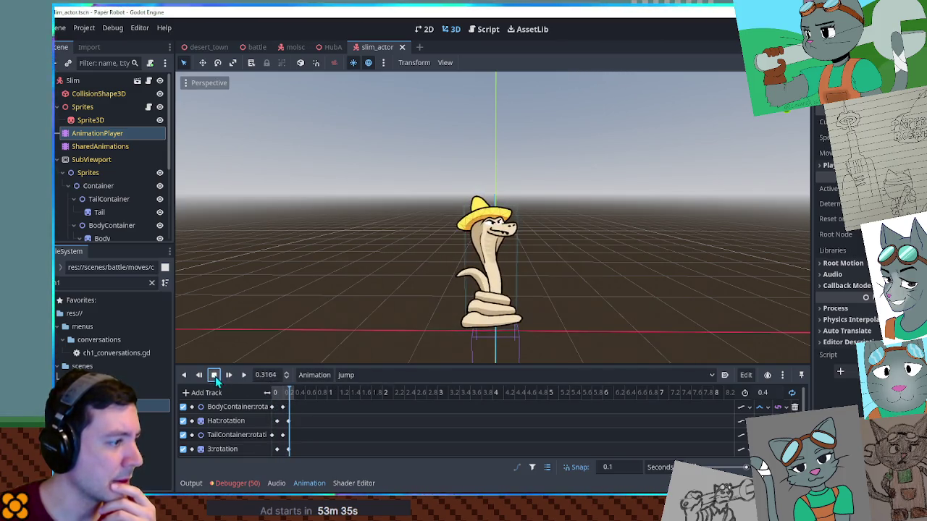
- Add a Container rotation track to the jump animation and insert a keyframe on it
{"action": "left_click_drag", "start_coordinate": [373, 363], "coordinate": [383, 274]}
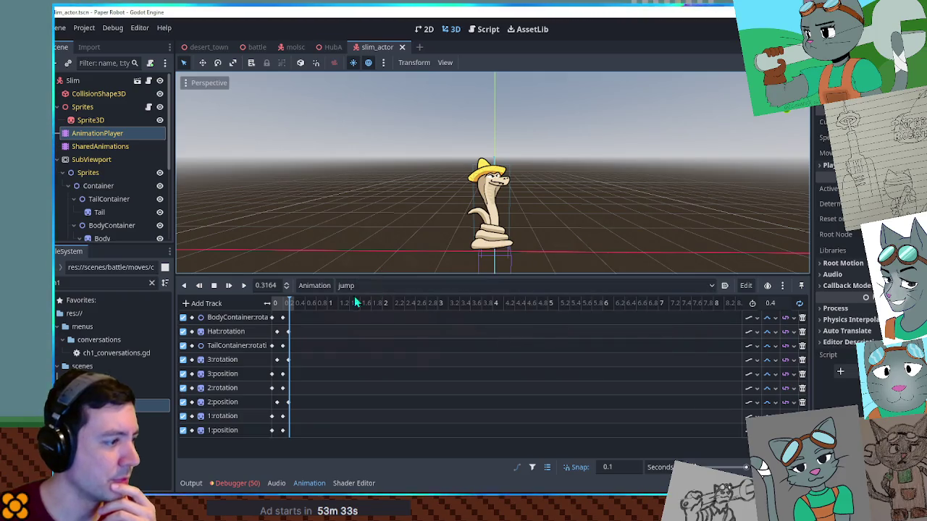
{"action": "left_click", "coordinate": [206, 303]}
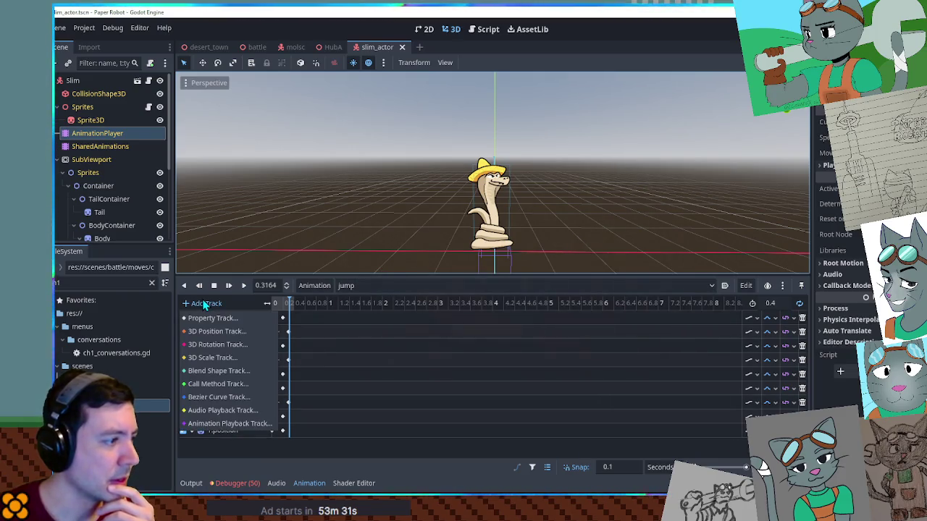
{"action": "left_click", "coordinate": [206, 305]}
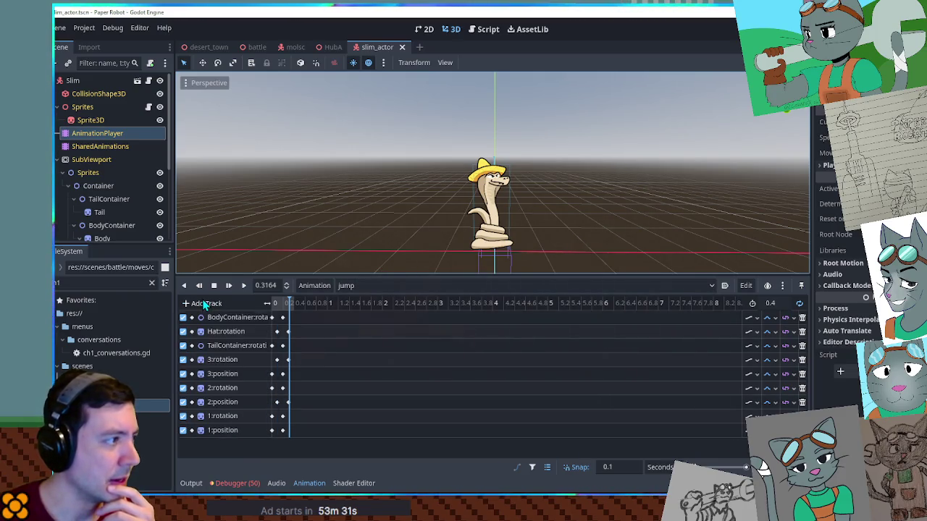
{"action": "left_click", "coordinate": [97, 186]}
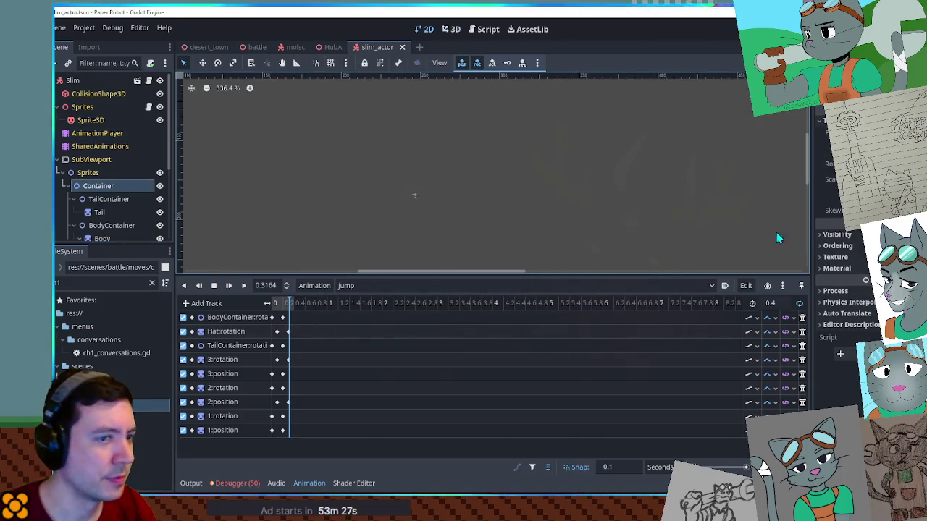
{"action": "left_click", "coordinate": [914, 163]}
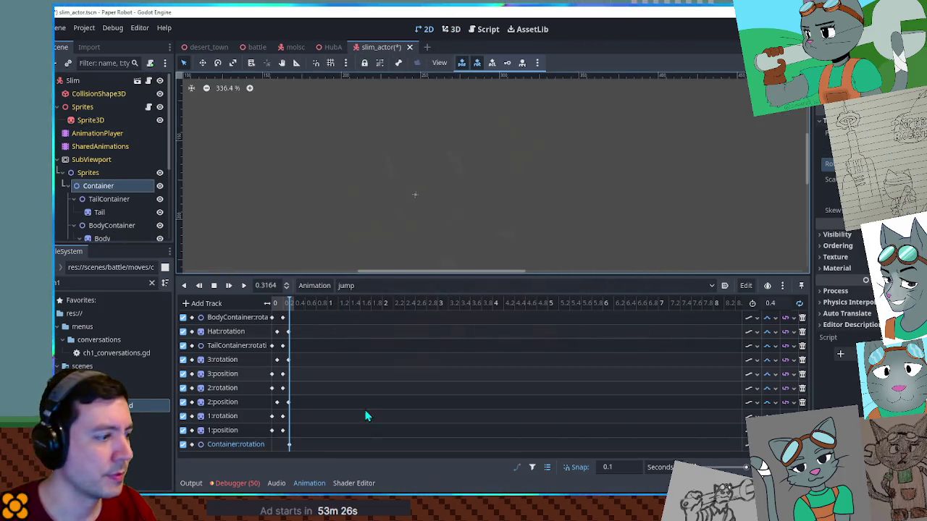
{"action": "right_click", "coordinate": [282, 444]}
{"action": "left_click", "coordinate": [296, 411]}
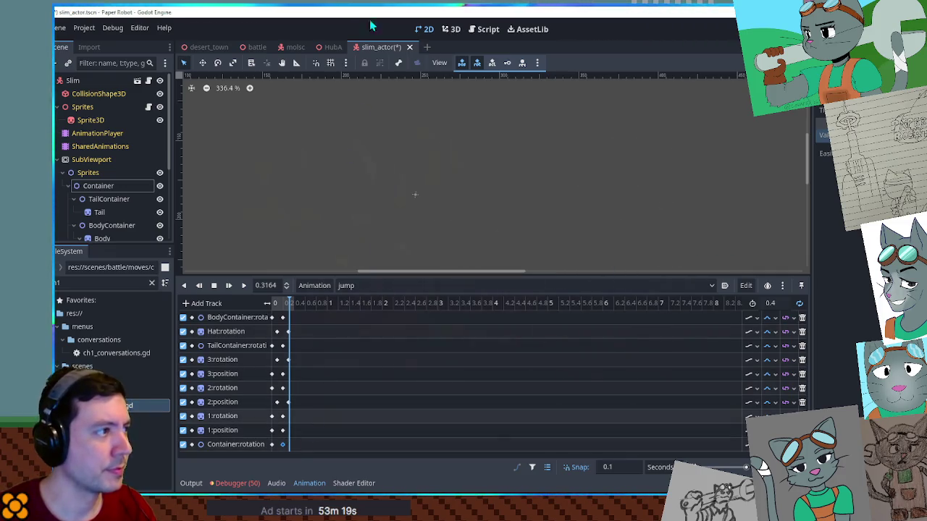
- Preview the jump animation in the 3D view, then save from the battle scene
{"action": "left_click", "coordinate": [451, 29]}
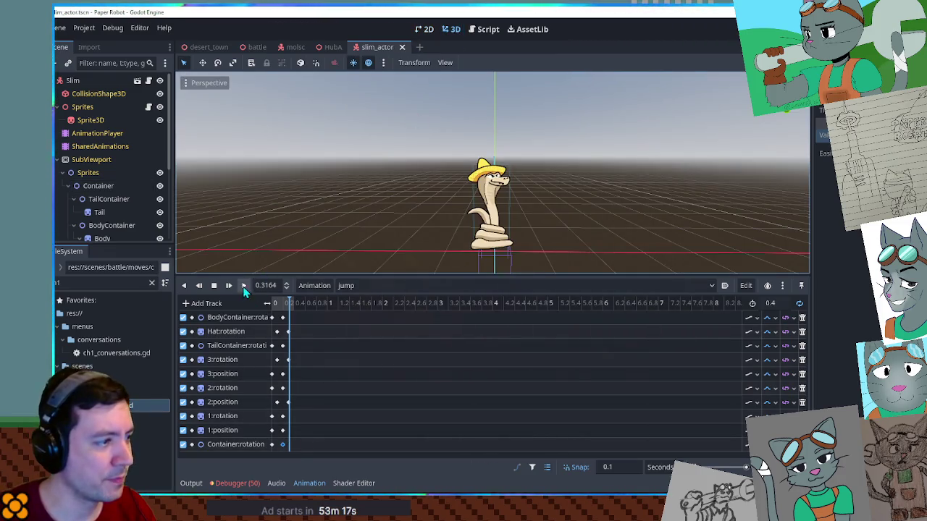
{"action": "left_click", "coordinate": [244, 285]}
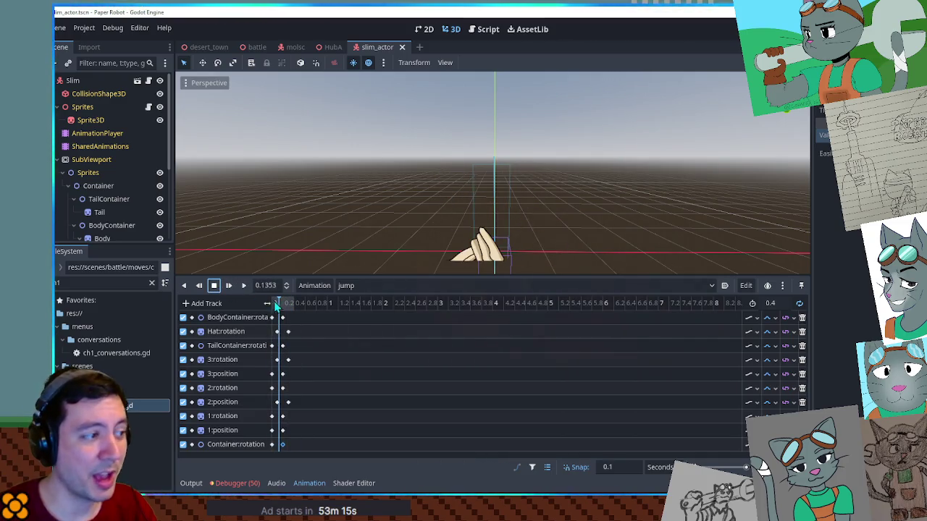
{"action": "left_click", "coordinate": [355, 285]}
{"action": "left_click", "coordinate": [368, 284]}
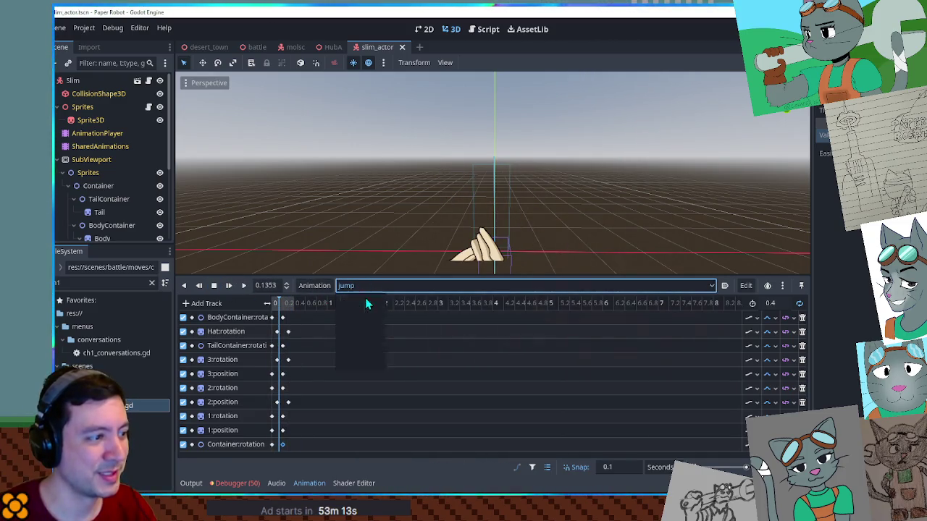
{"action": "left_click", "coordinate": [253, 50]}
{"action": "key", "text": "ctrl+s"}
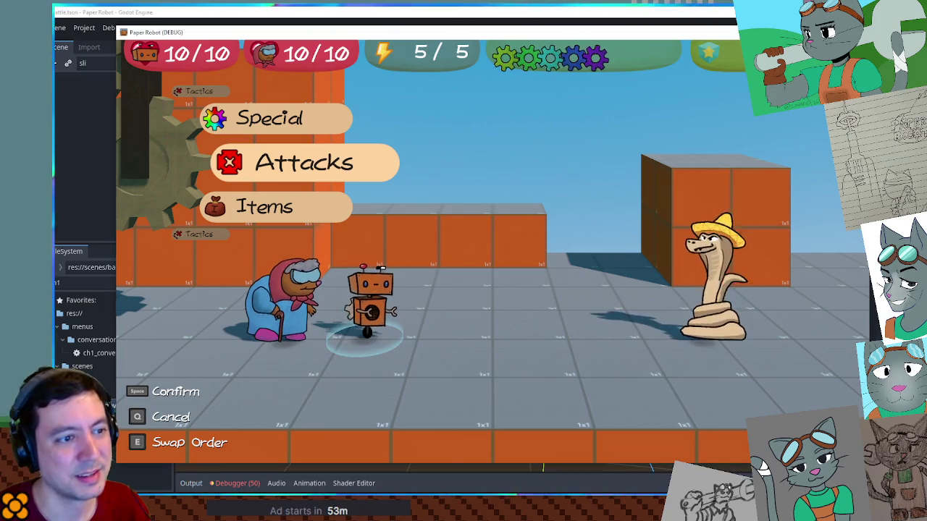
- Close the running test battle and go back to SlimJump in ch3_moves.gd
{"action": "key", "text": "F8"}
{"action": "left_click", "coordinate": [481, 30]}
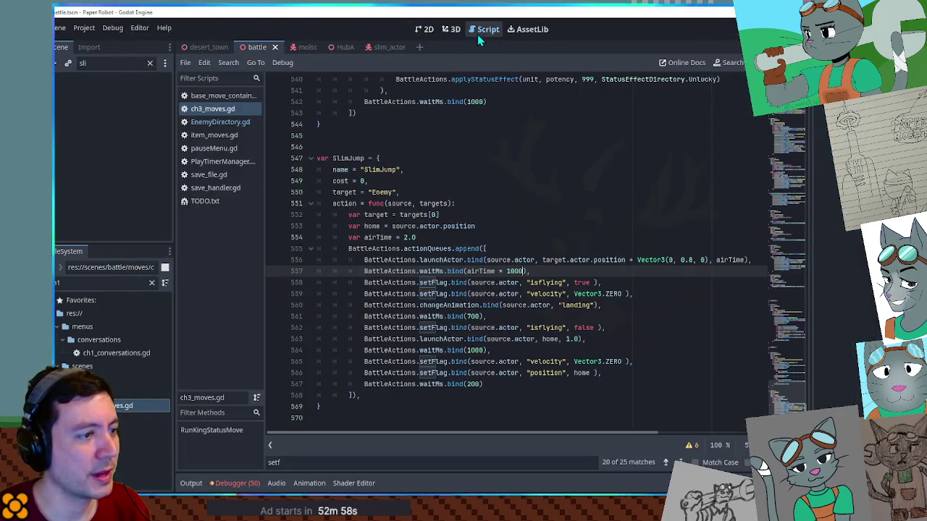
- Add a 'var targetPos =' line after airTime and move the target position expression into it
{"action": "left_click", "coordinate": [551, 283]}
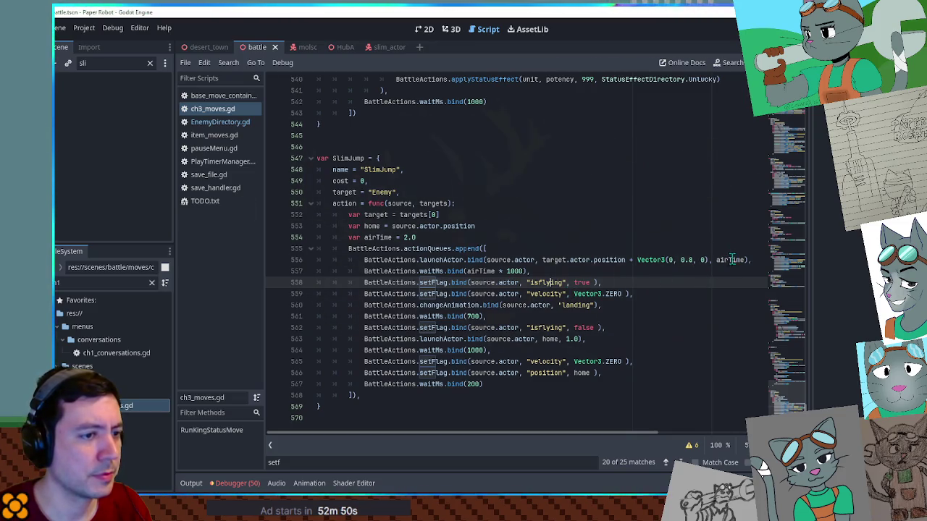
{"action": "left_click", "coordinate": [547, 238]}
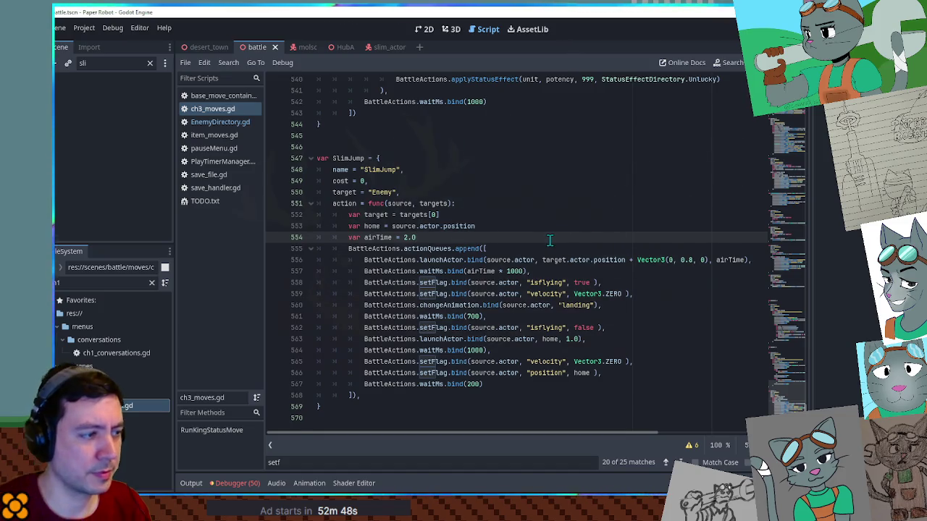
{"action": "key", "text": "Return"}
{"action": "type", "text": "var targetPos ="}
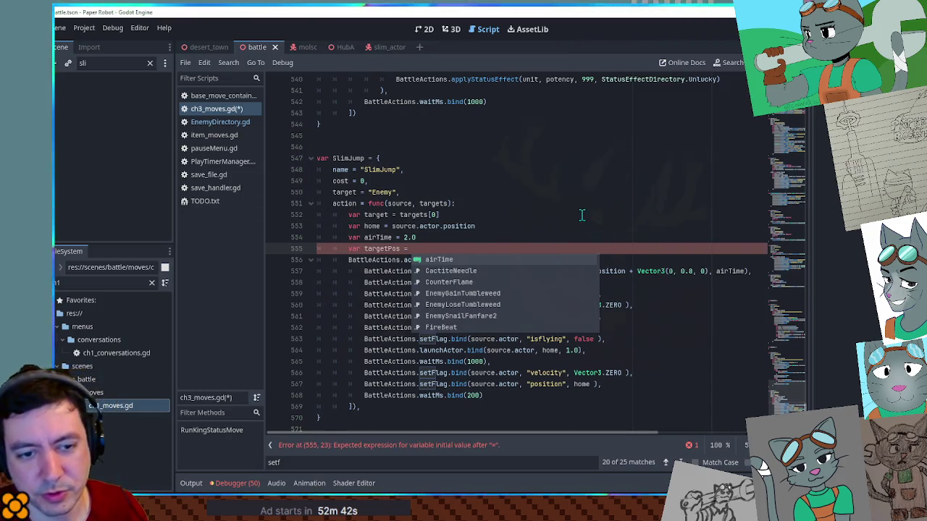
{"action": "left_click", "coordinate": [550, 247]}
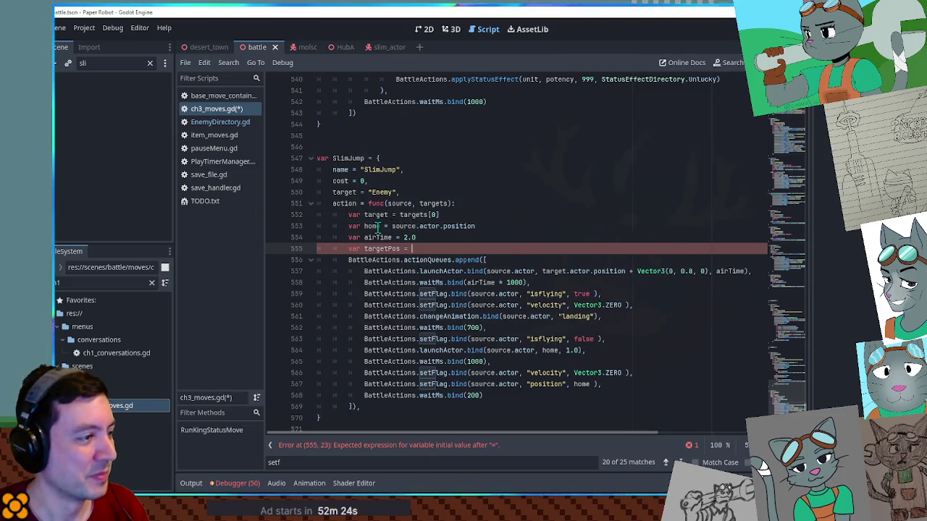
{"action": "left_click_drag", "start_coordinate": [543, 271], "coordinate": [705, 267]}
{"action": "key", "text": "ctrl+x"}
{"action": "key", "text": "Up"}
{"action": "key", "text": "Up"}
{"action": "key", "text": "ctrl+v"}
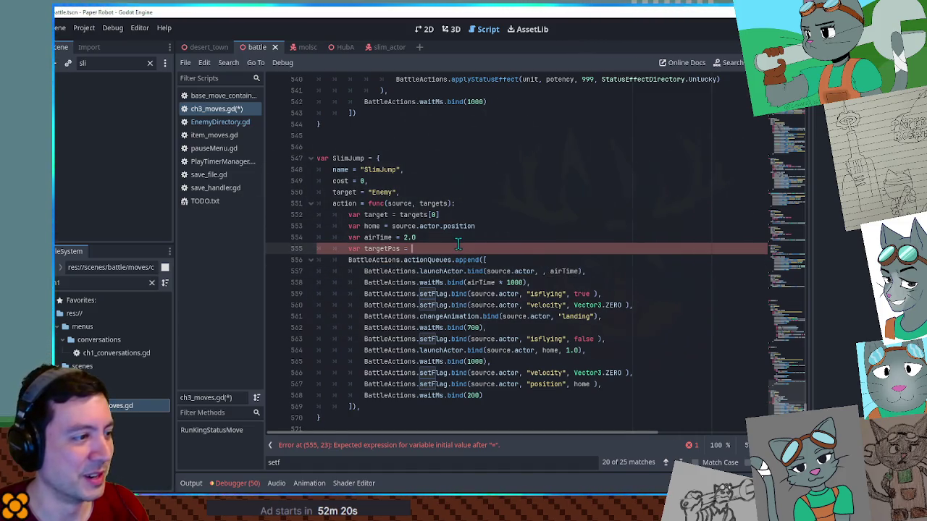
- Insert targetPos as a launchActor.bind argument just before airTime on line 557
{"action": "key", "text": "ctrl+c"}
{"action": "left_click", "coordinate": [541, 270]}
{"action": "key", "text": "ctrl+v"}
{"action": "type", "text": ","}
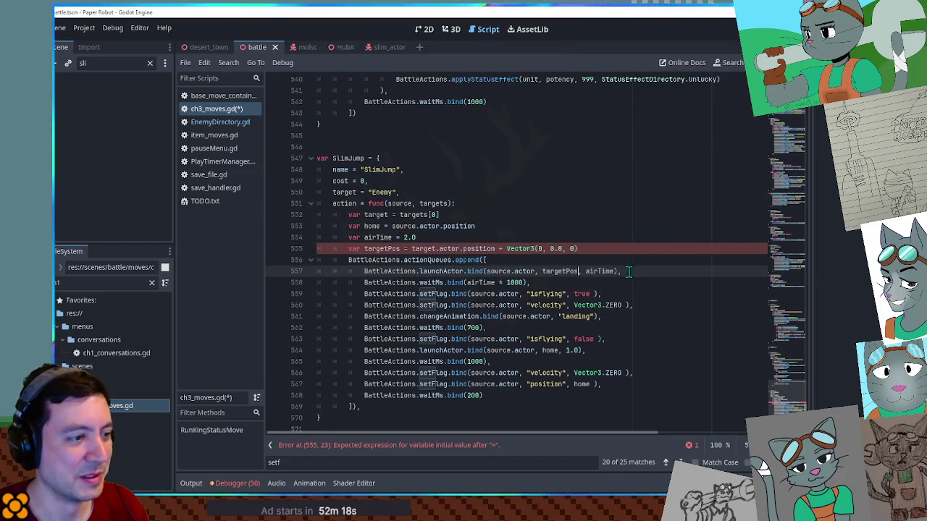
{"action": "left_click", "coordinate": [573, 226]}
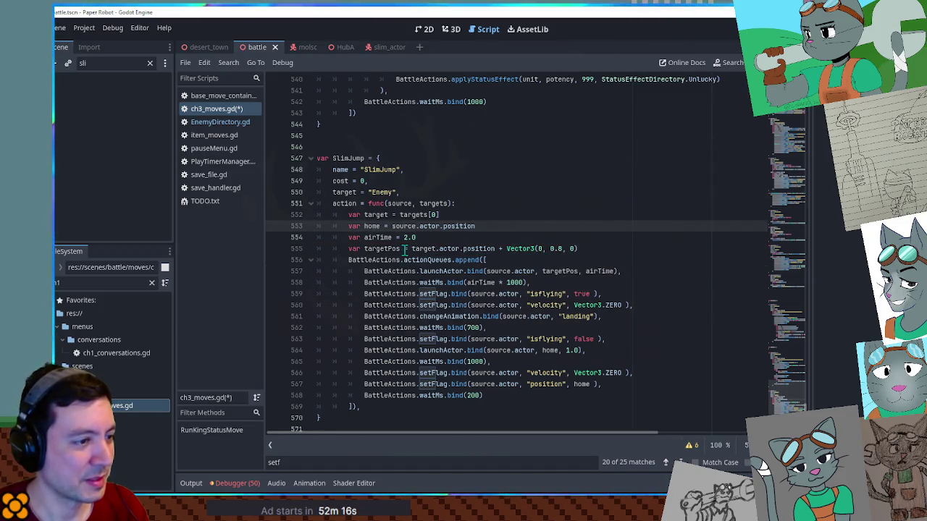
{"action": "left_click", "coordinate": [551, 293]}
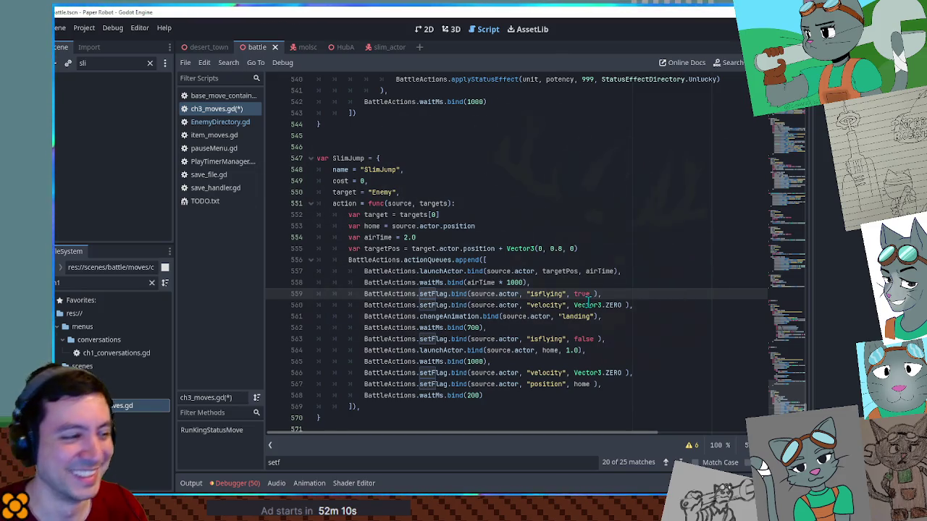
- Add a trailing comma to the isflying setFlag line on line 559
{"action": "left_click", "coordinate": [612, 293]}
{"action": "type", "text": ","}
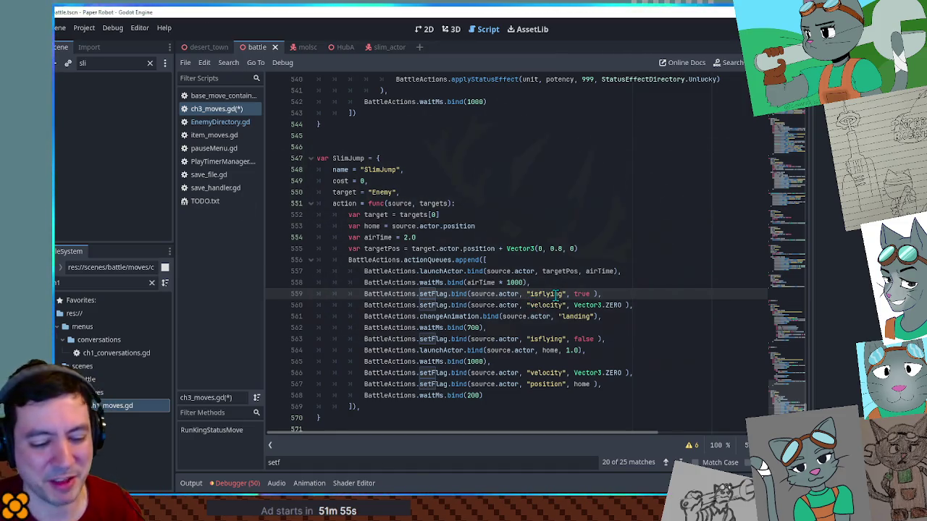
{"action": "left_click", "coordinate": [642, 294]}
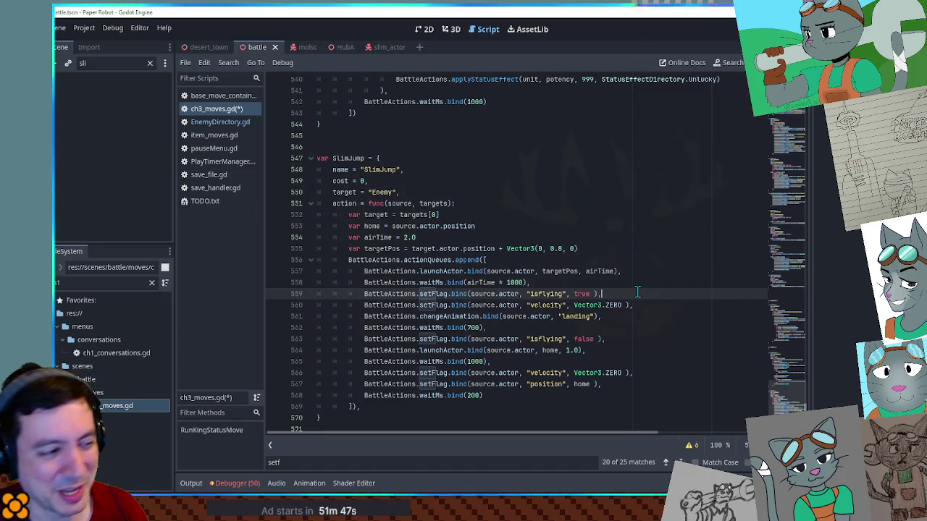
{"action": "left_click_drag", "start_coordinate": [635, 293], "coordinate": [634, 286]}
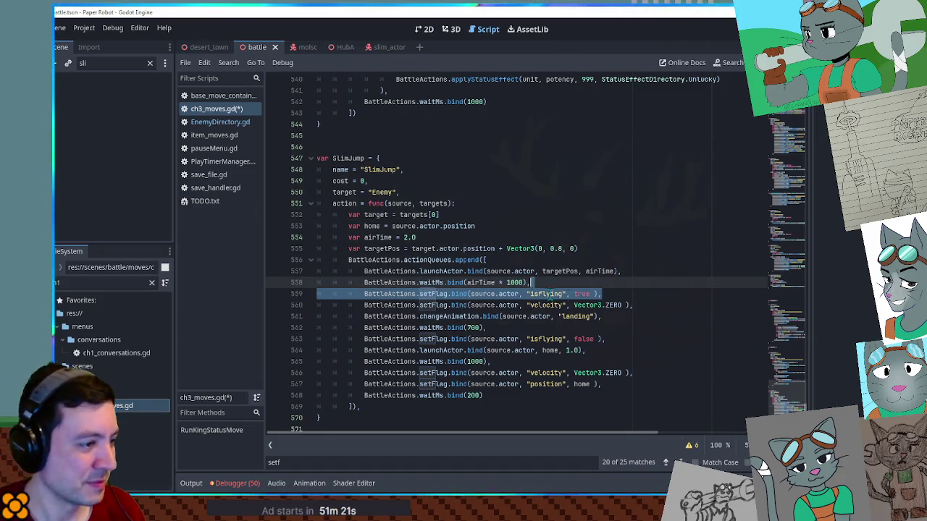
{"action": "left_click", "coordinate": [559, 293]}
{"action": "left_click", "coordinate": [602, 294]}
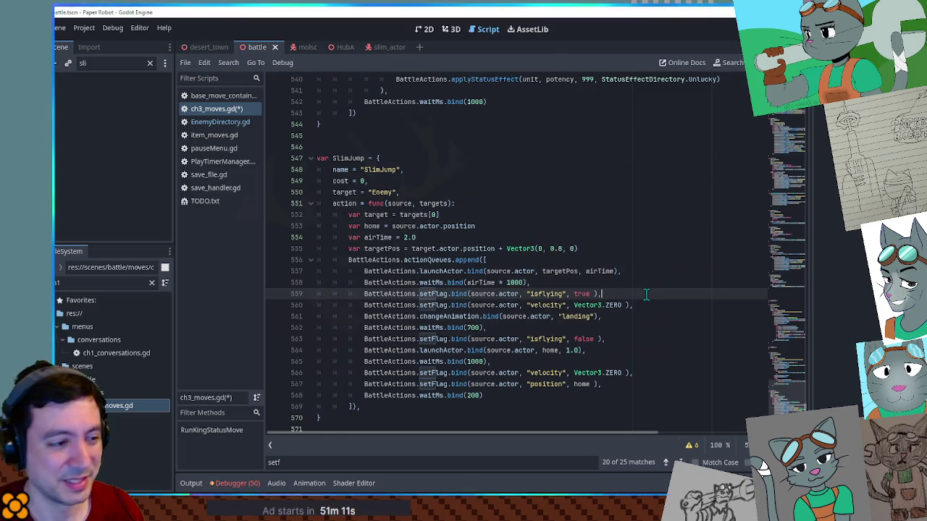
{"action": "left_click_drag", "start_coordinate": [646, 294], "coordinate": [645, 284]}
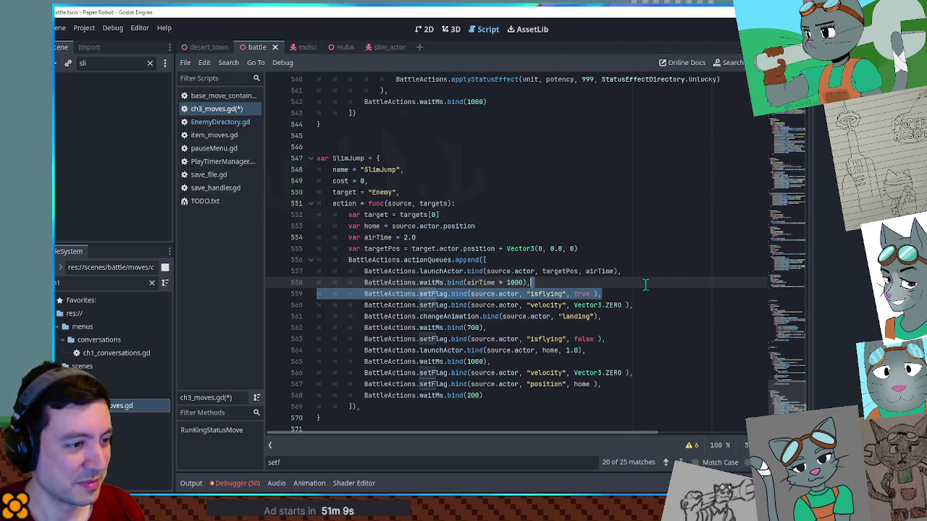
{"action": "left_click", "coordinate": [645, 289]}
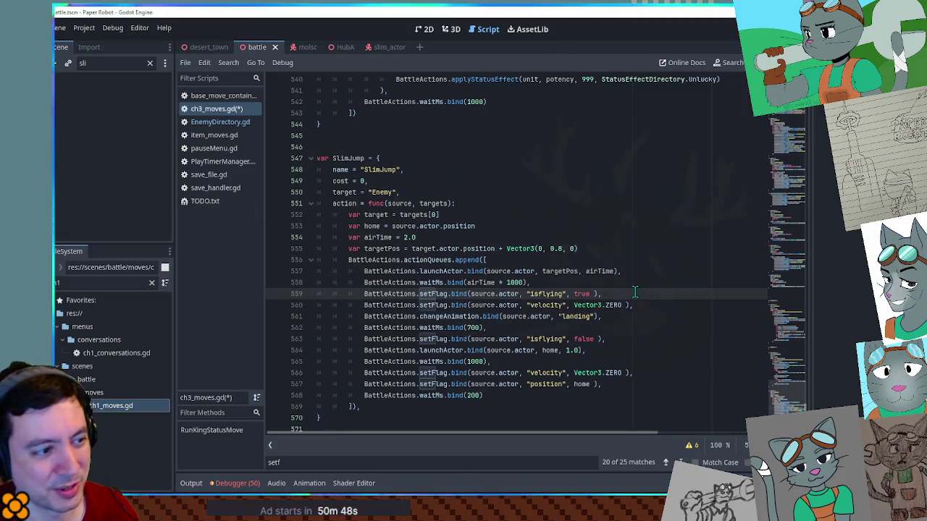
{"action": "left_click_drag", "start_coordinate": [635, 293], "coordinate": [626, 284]}
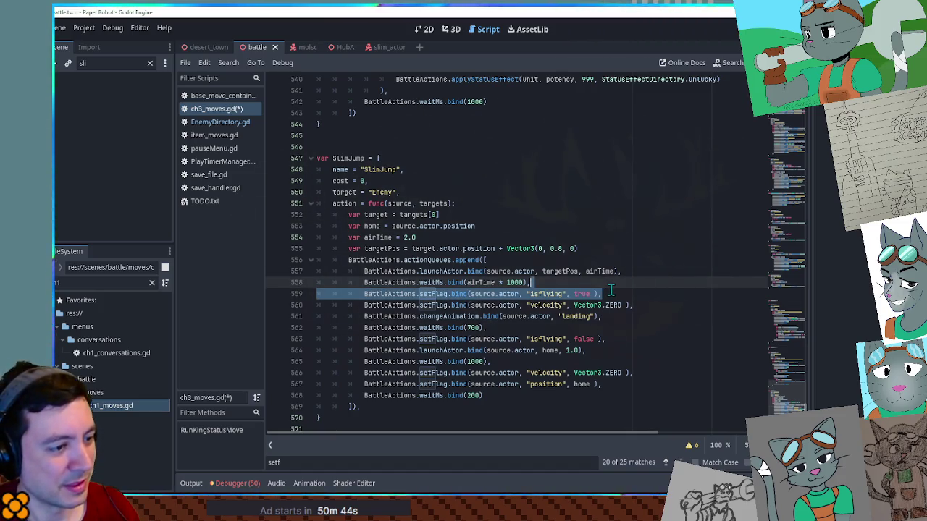
- Copy the changeAnimation 'landing' line to the start of the action queue and save ch3_moves.gd
{"action": "left_click", "coordinate": [631, 315]}
{"action": "left_click_drag", "start_coordinate": [631, 315], "coordinate": [634, 305]}
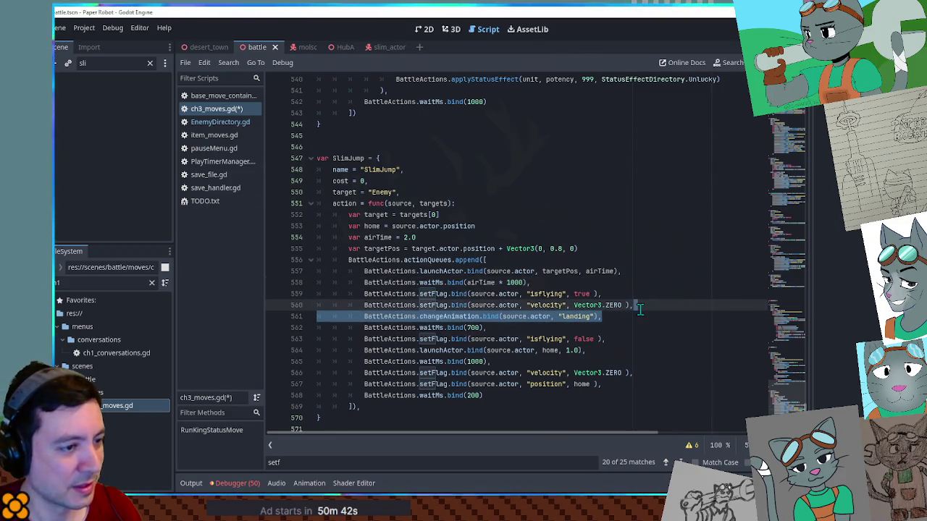
{"action": "key", "text": "ctrl+c"}
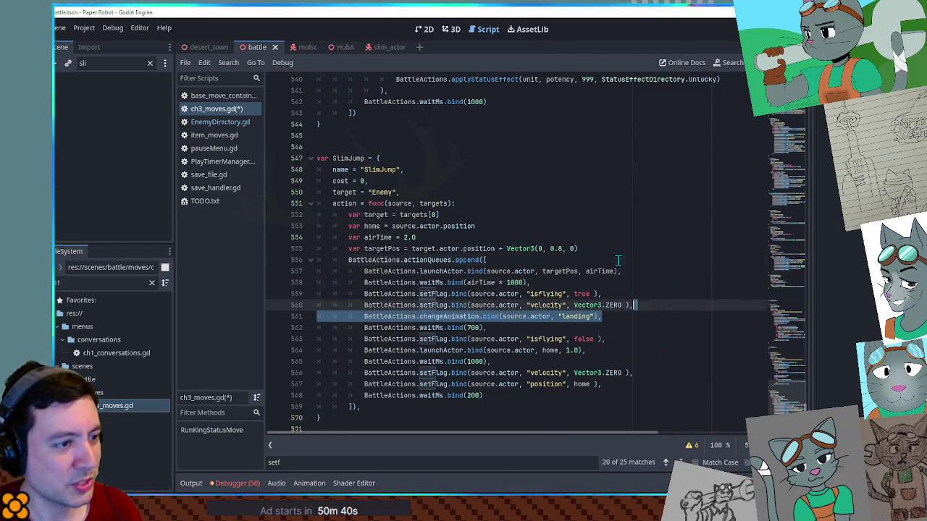
{"action": "left_click", "coordinate": [617, 259]}
{"action": "key", "text": "ctrl+v"}
{"action": "key", "text": "ctrl+s"}
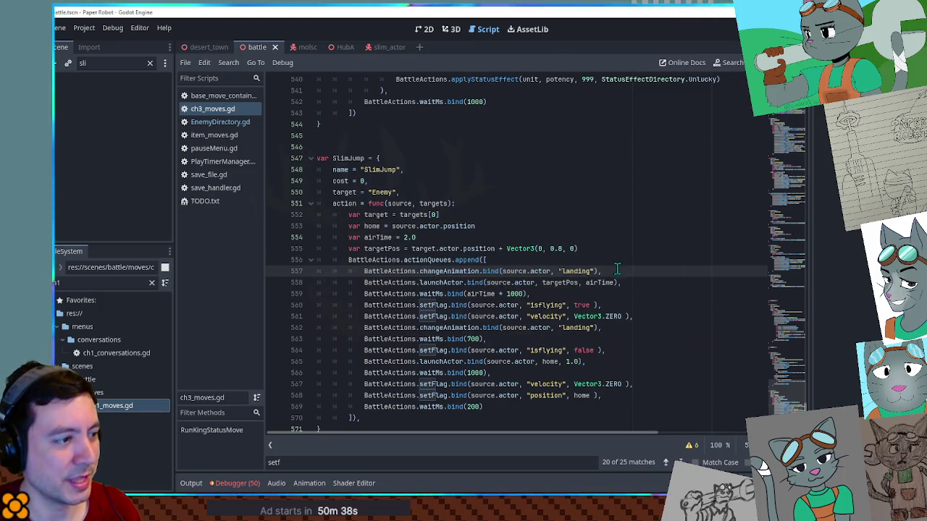
{"action": "left_click", "coordinate": [449, 32]}
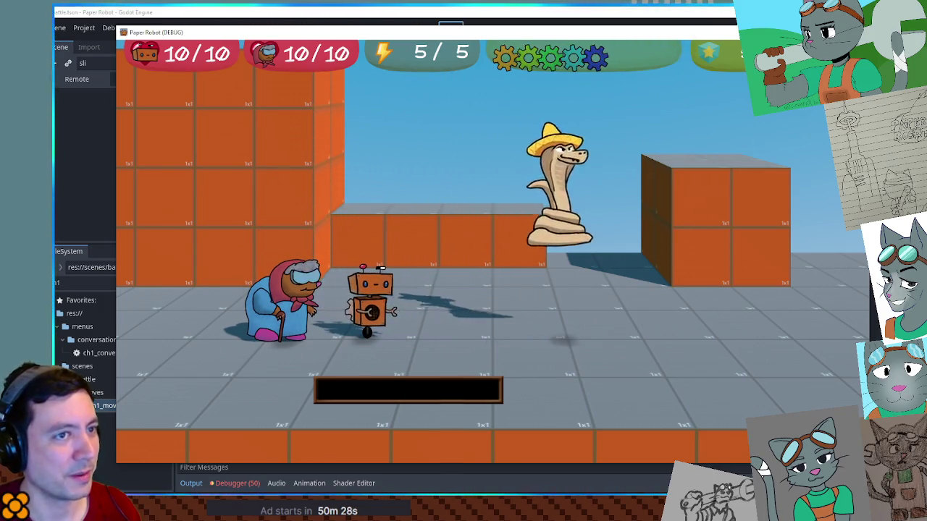
{"action": "key", "text": "F8"}
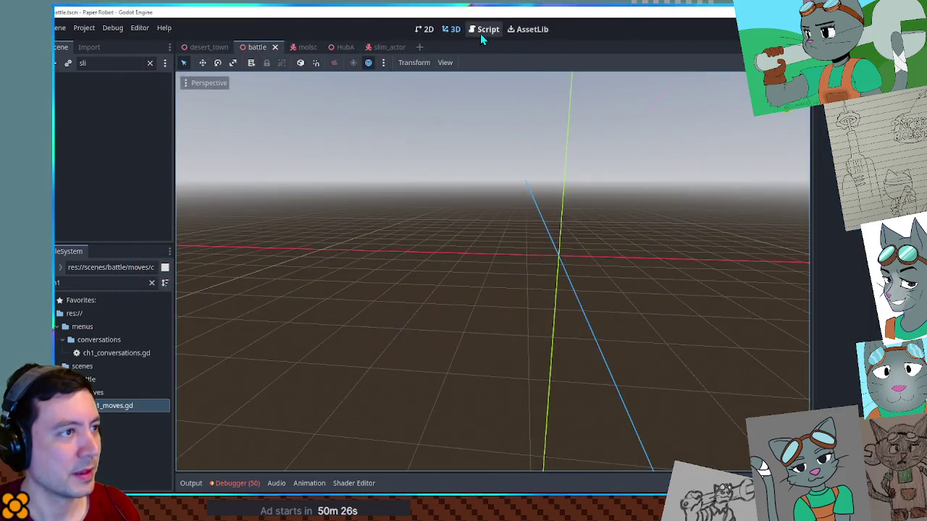
{"action": "left_click", "coordinate": [480, 33]}
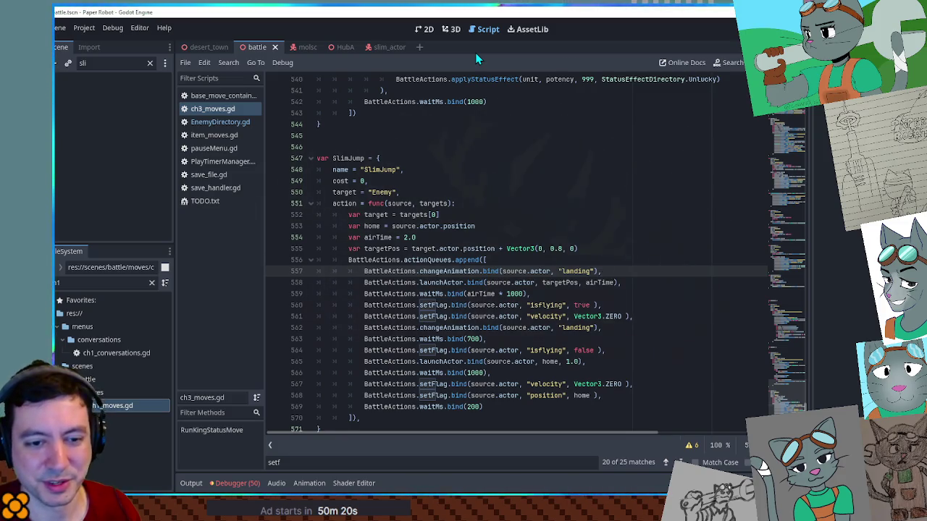
{"action": "double_click", "coordinate": [434, 270]}
{"action": "double_click", "coordinate": [540, 271]}
{"action": "double_click", "coordinate": [575, 271]}
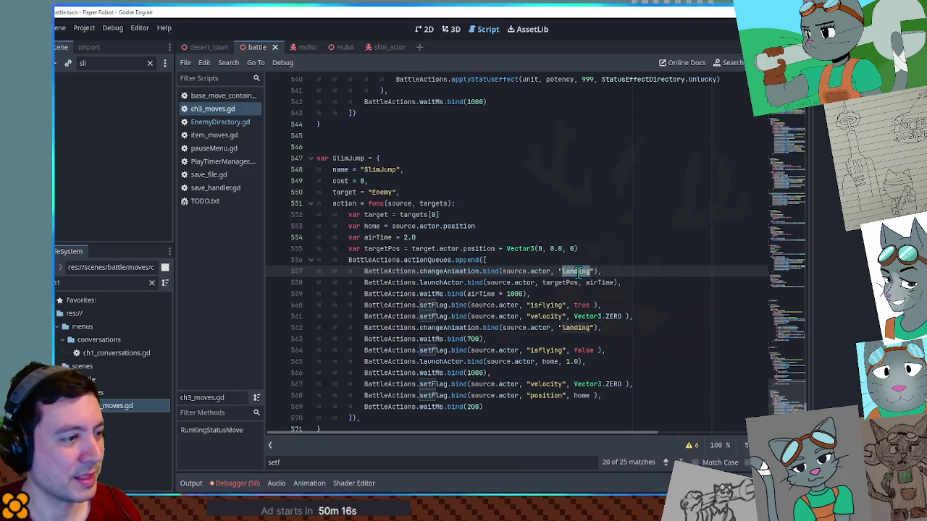
{"action": "left_click_drag", "start_coordinate": [592, 271], "coordinate": [564, 270]}
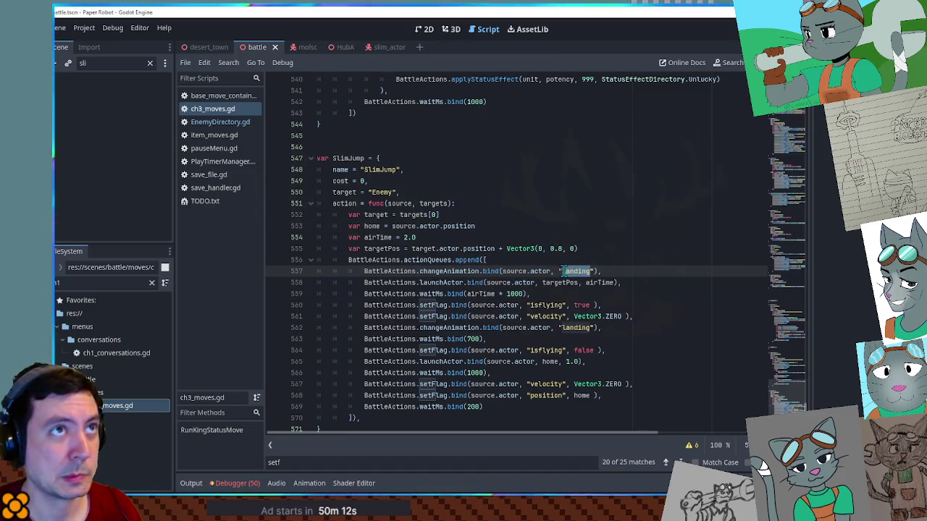
{"action": "left_click", "coordinate": [632, 305]}
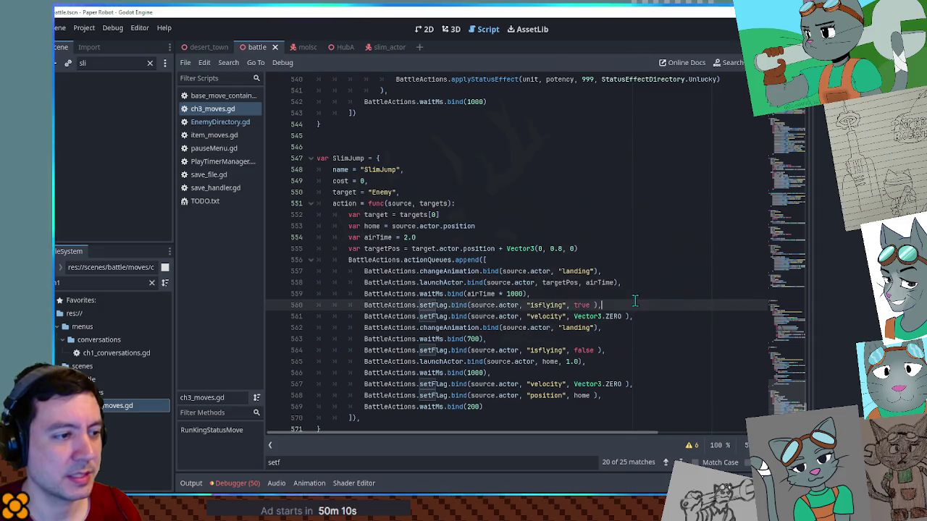
{"action": "key", "text": "shift+Up"}
{"action": "left_click", "coordinate": [615, 304]}
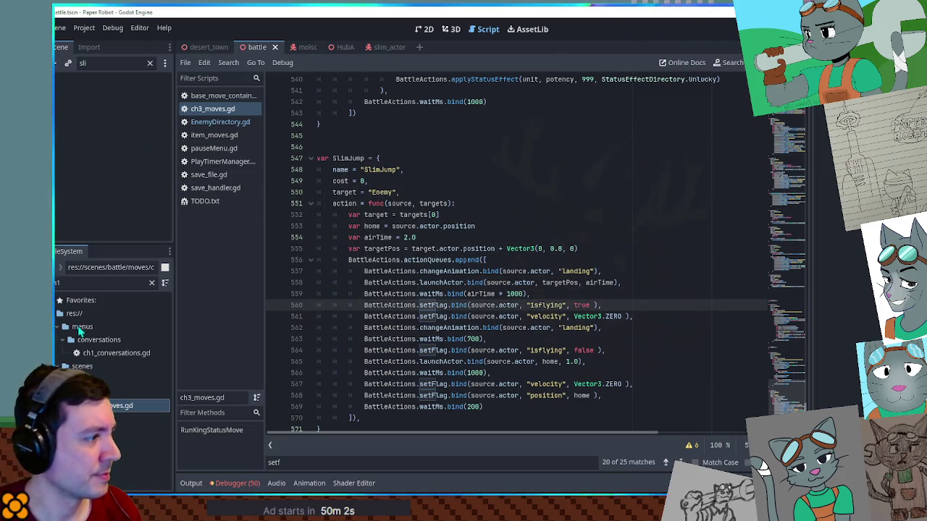
{"action": "left_click", "coordinate": [398, 47]}
{"action": "left_click", "coordinate": [87, 81]}
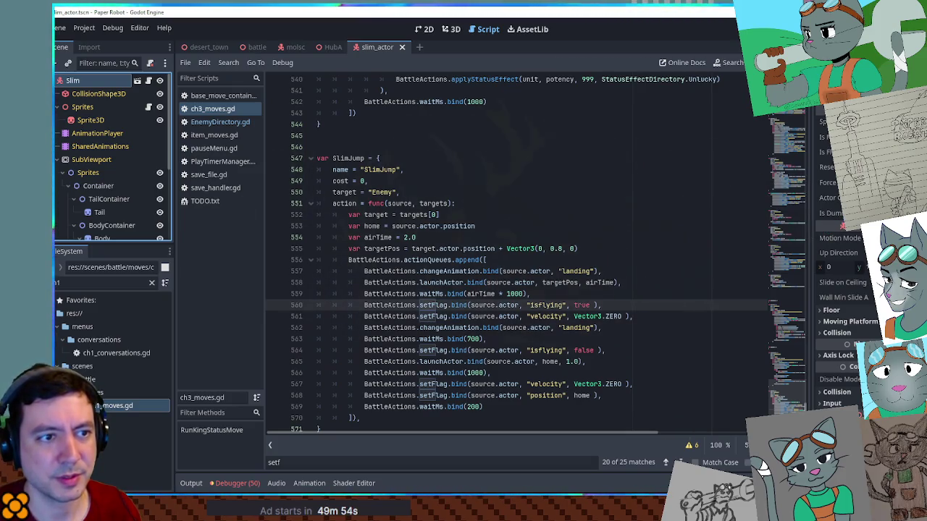
{"action": "left_click", "coordinate": [252, 49]}
{"action": "type", "text": "sli"}
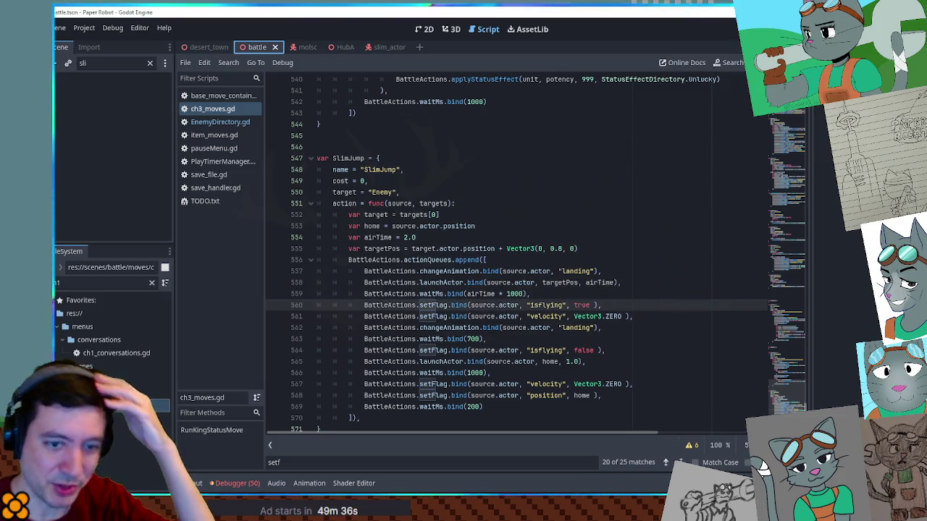
{"action": "left_click", "coordinate": [604, 215]}
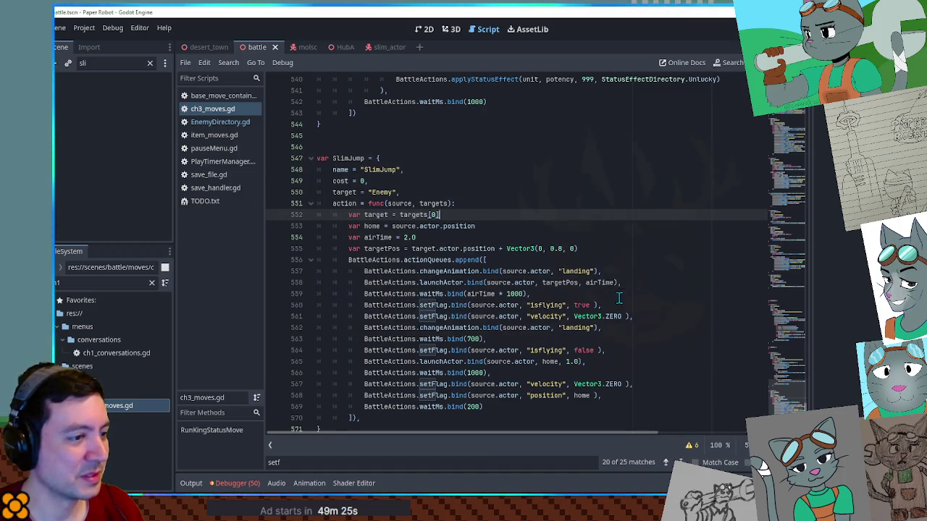
{"action": "double_click", "coordinate": [545, 304]}
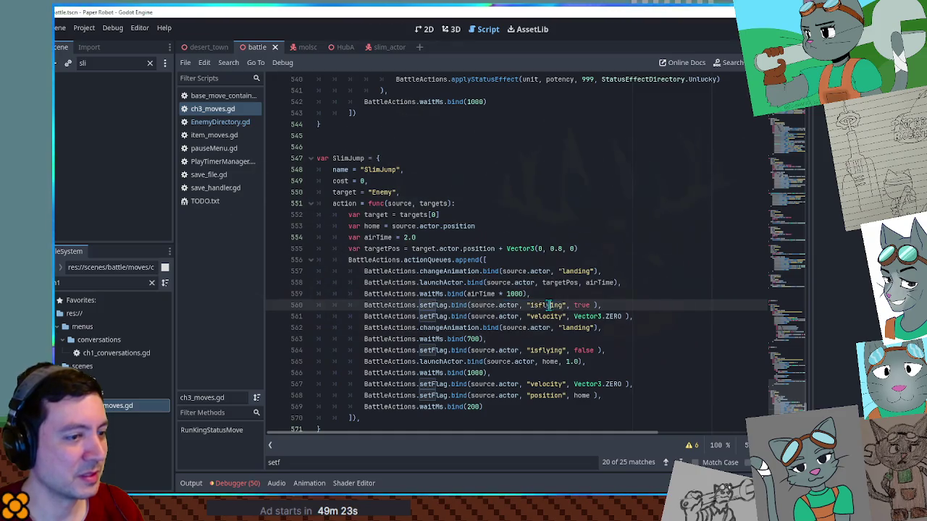
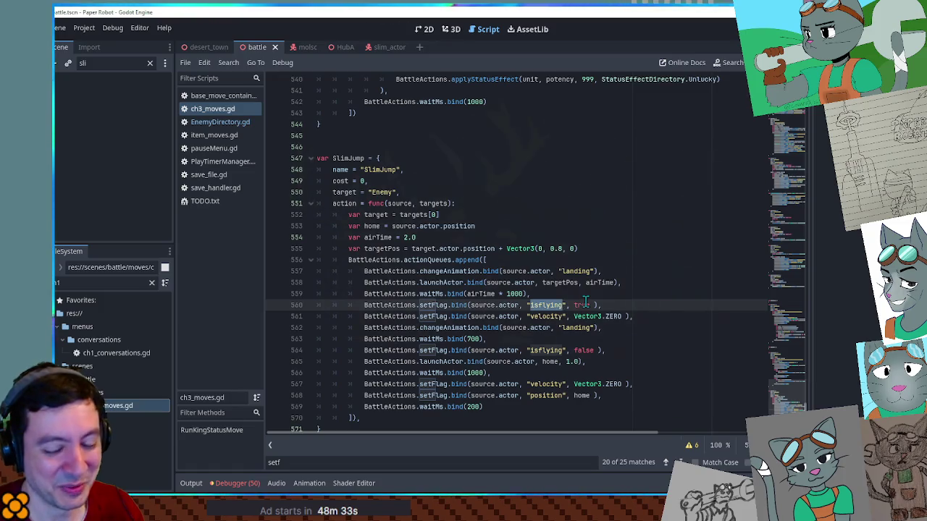
- Delete the opening changeAnimation "landing" line 557 from SlimJump's action queue
{"action": "left_click", "coordinate": [603, 305]}
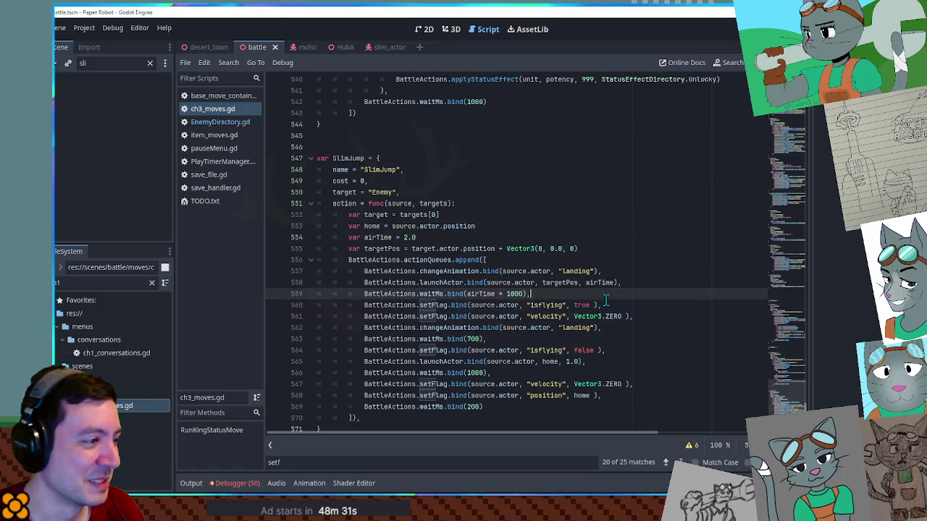
{"action": "double_click", "coordinate": [551, 305]}
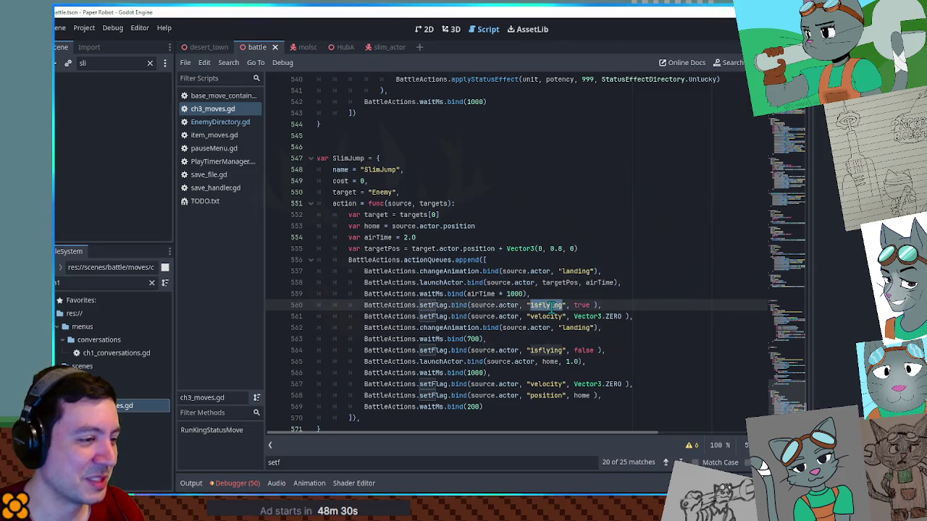
{"action": "left_click", "coordinate": [648, 308]}
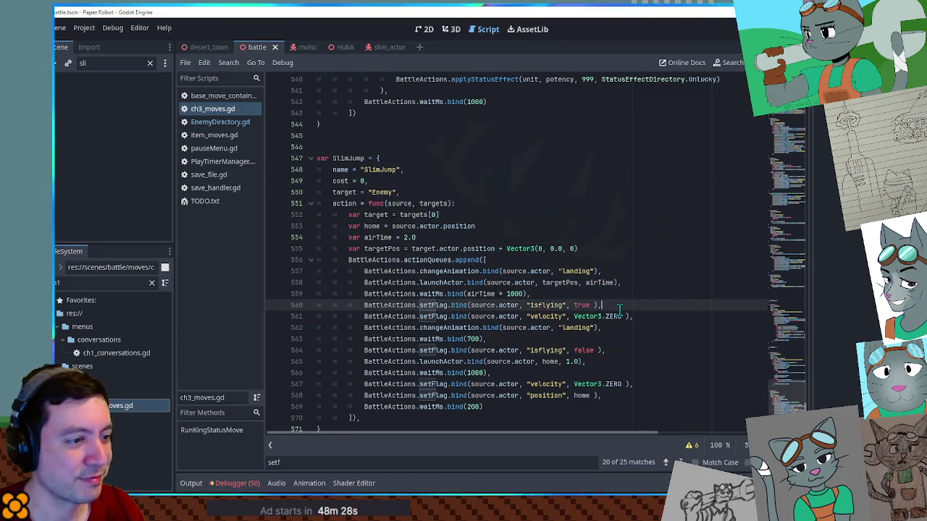
{"action": "left_click", "coordinate": [648, 313]}
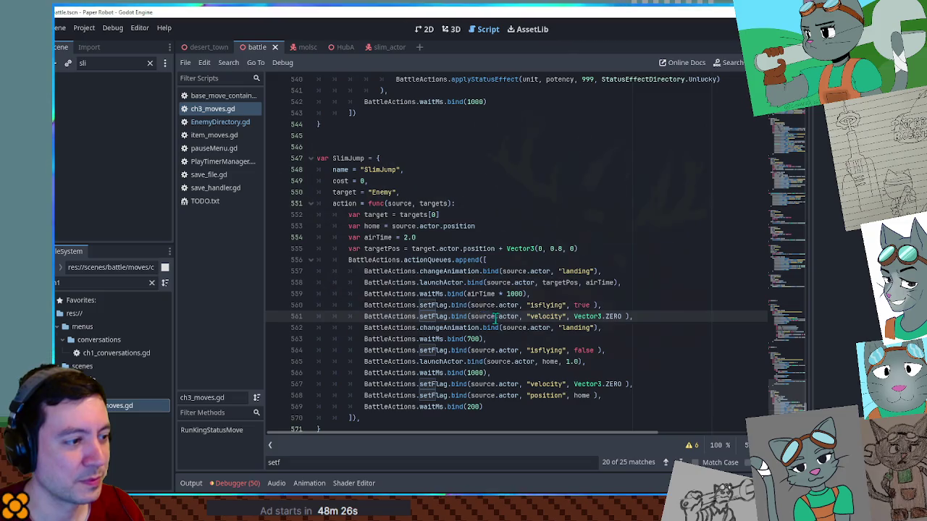
{"action": "left_click_drag", "start_coordinate": [614, 271], "coordinate": [614, 265]}
{"action": "key", "text": "Delete"}
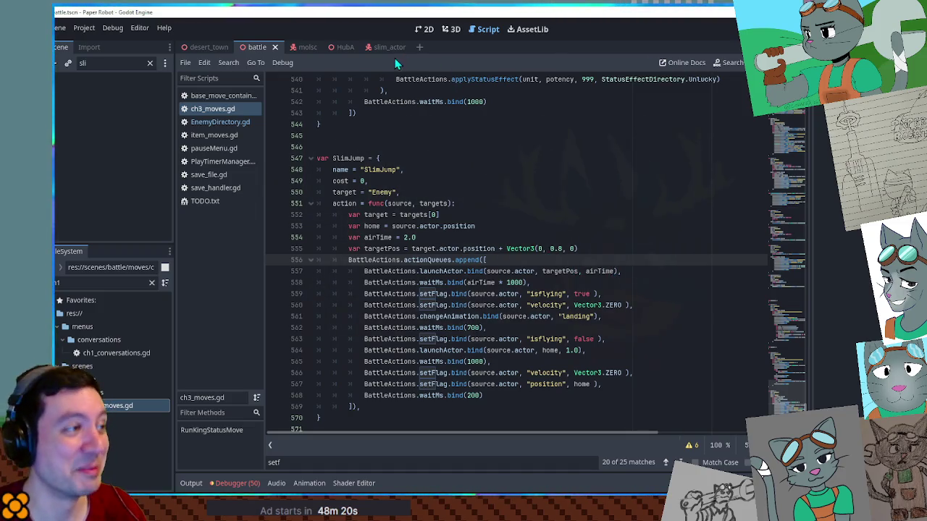
- In the slim_actor scene's AnimationPlayer, select and play the jump animation
{"action": "left_click", "coordinate": [451, 32]}
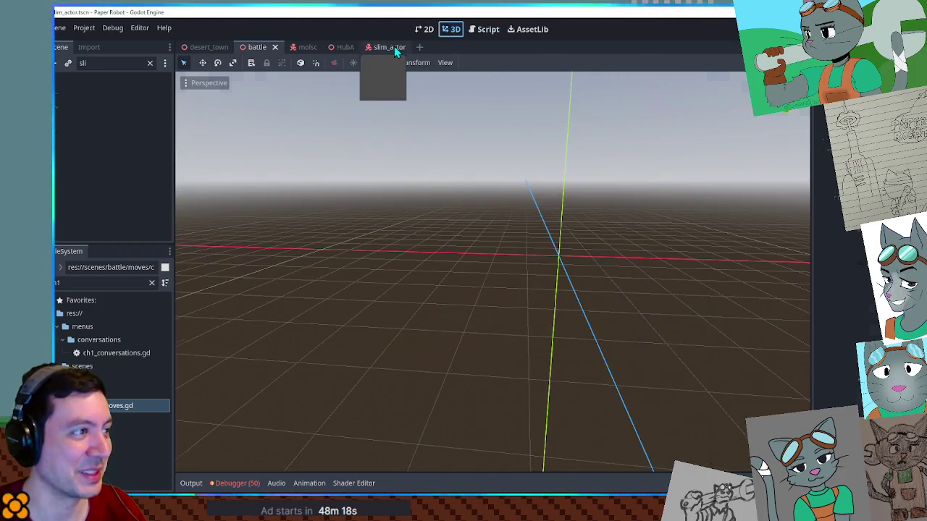
{"action": "left_click", "coordinate": [394, 46]}
{"action": "left_click", "coordinate": [97, 133]}
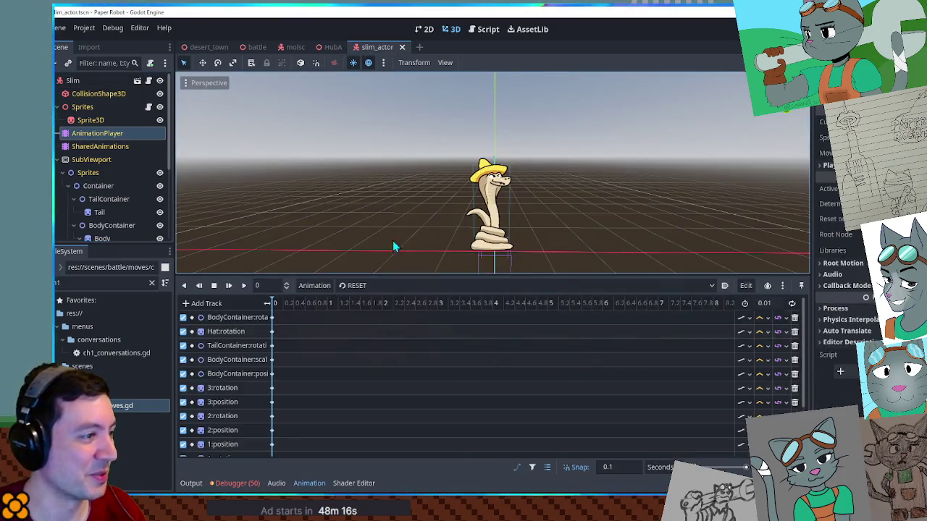
{"action": "left_click", "coordinate": [357, 287]}
{"action": "left_click", "coordinate": [360, 336]}
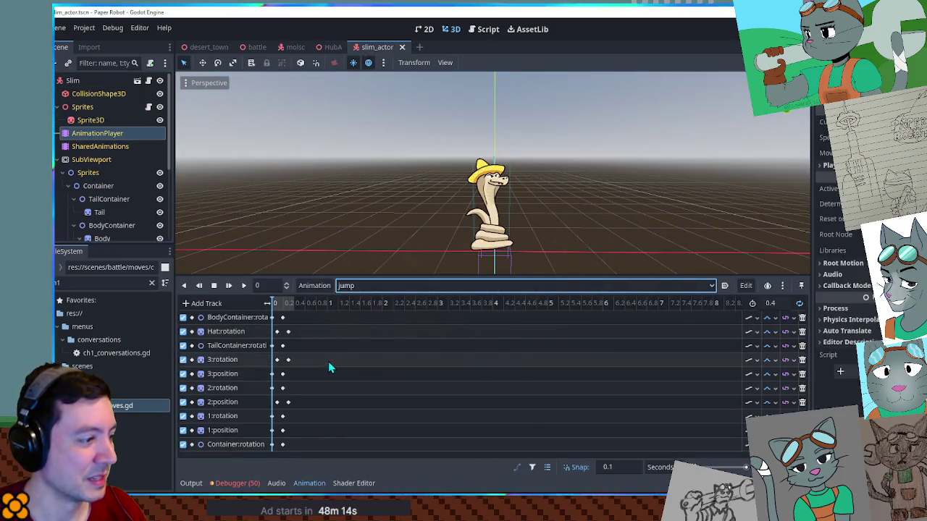
{"action": "left_click", "coordinate": [243, 285]}
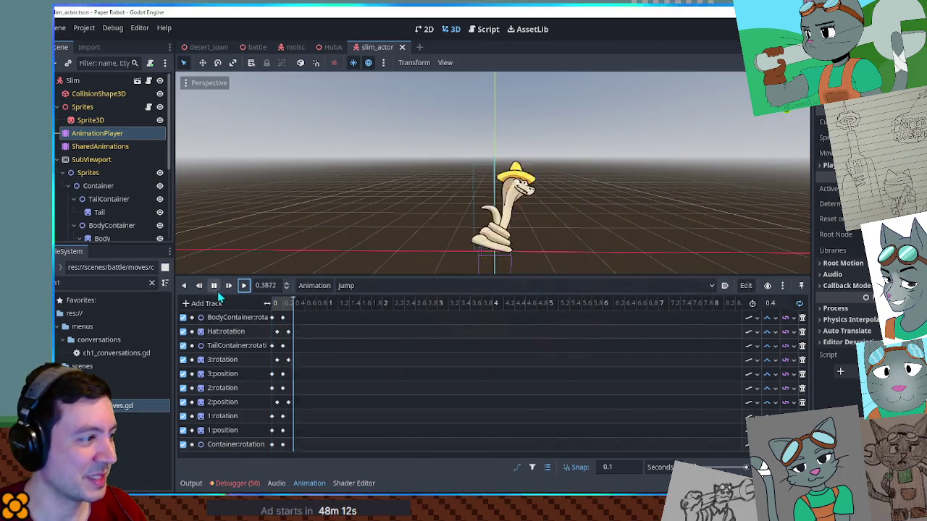
- Remove the Container:rotation track from the jump animation and save slim_actor
{"action": "left_click", "coordinate": [258, 445]}
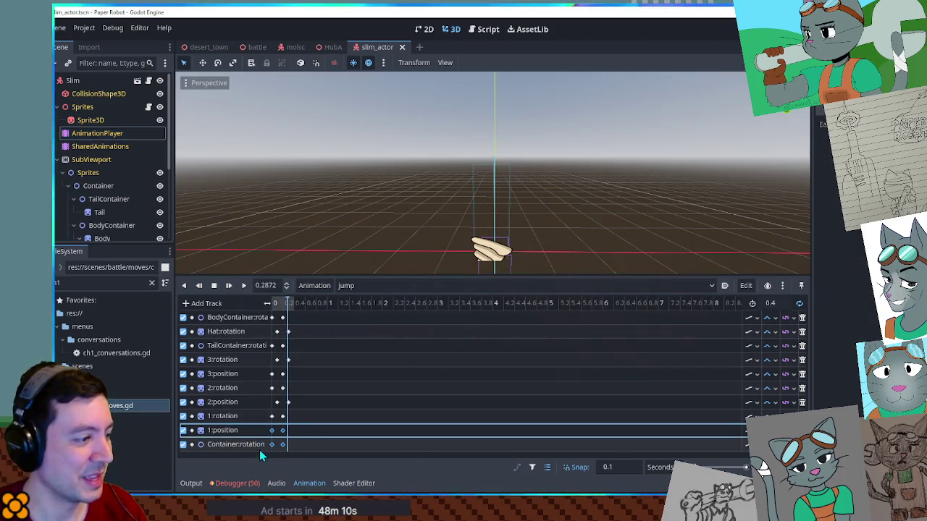
{"action": "left_click", "coordinate": [290, 443]}
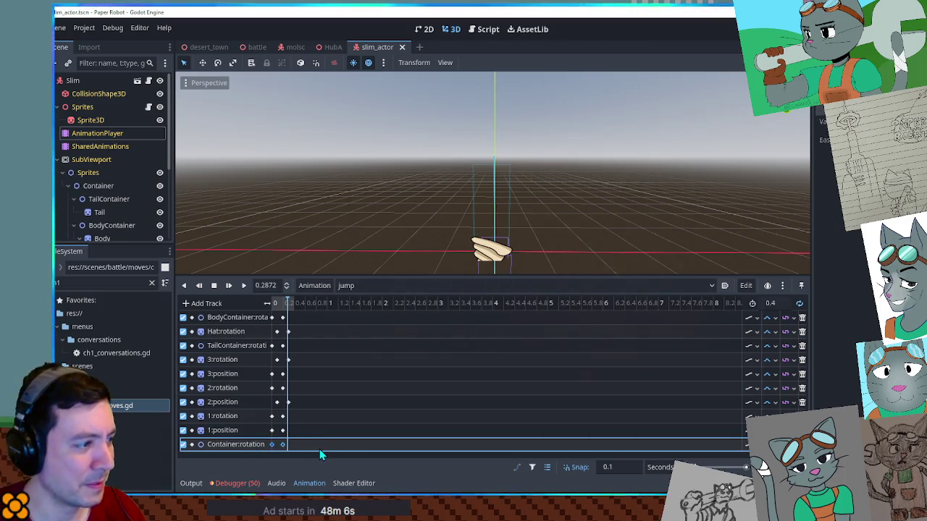
{"action": "left_click", "coordinate": [358, 290]}
{"action": "left_click", "coordinate": [363, 307]}
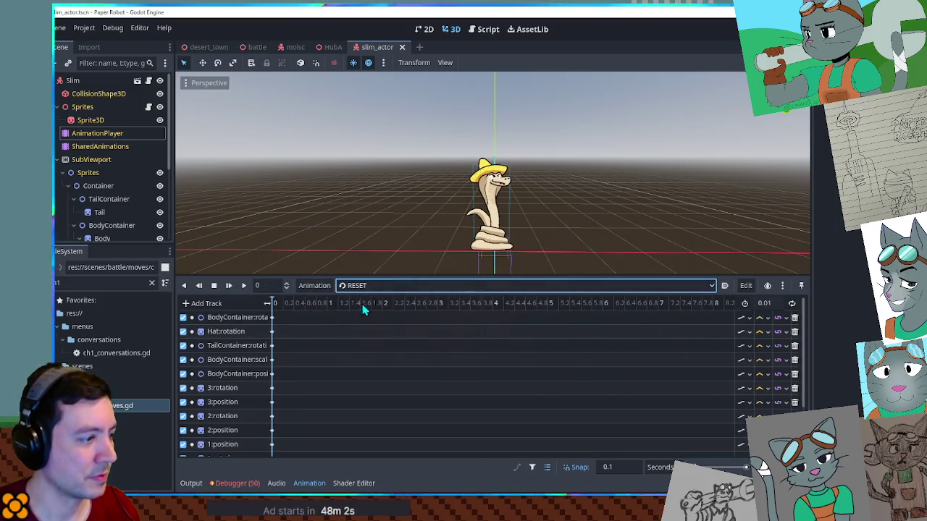
{"action": "left_click", "coordinate": [360, 285]}
{"action": "left_click", "coordinate": [359, 323]}
{"action": "left_click", "coordinate": [333, 401]}
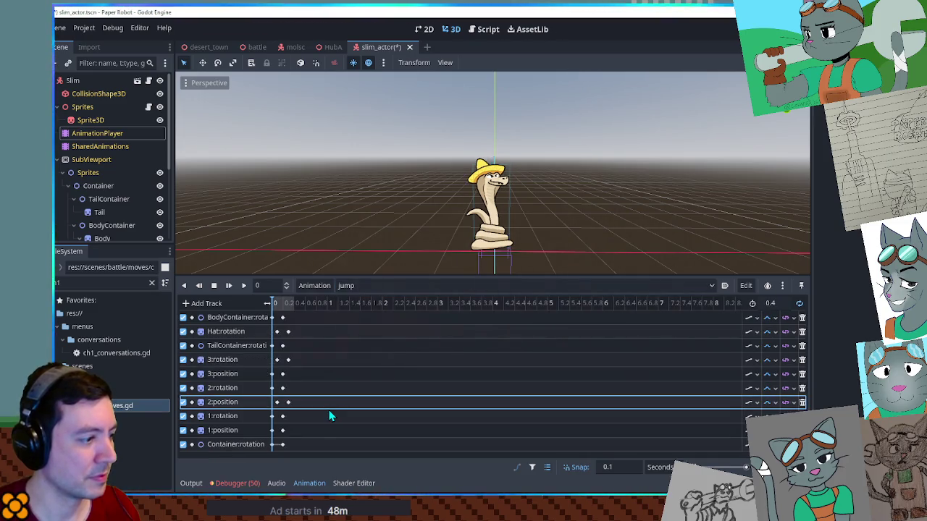
{"action": "left_click", "coordinate": [303, 443]}
{"action": "key", "text": "ctrl+z"}
{"action": "key", "text": "ctrl+z"}
{"action": "left_click", "coordinate": [523, 333]}
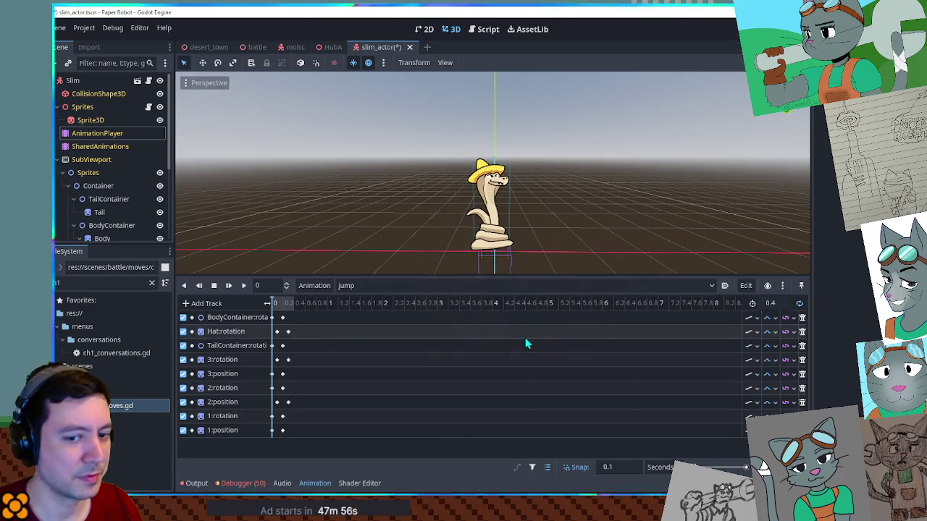
{"action": "key", "text": "ctrl+s"}
- Replay and scrub the edited jump animation, then return to the battle scene
{"action": "left_click", "coordinate": [242, 285]}
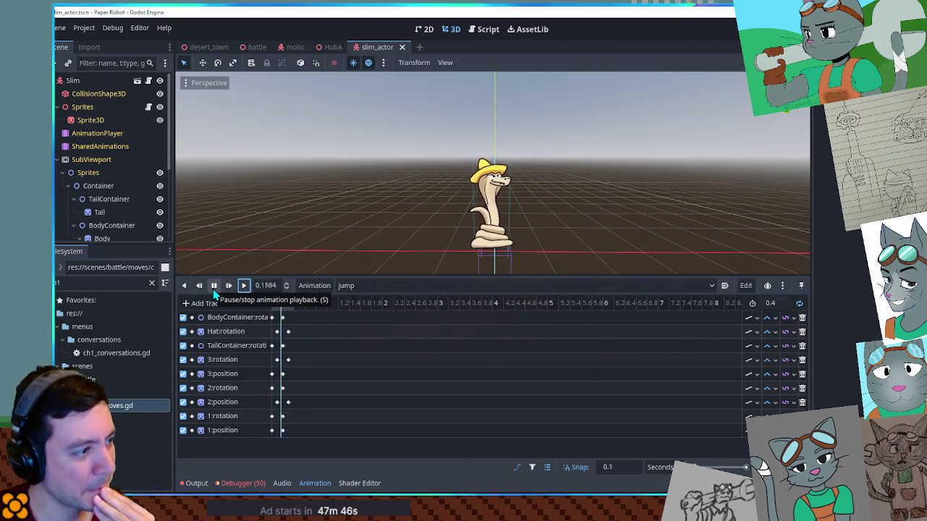
{"action": "left_click", "coordinate": [214, 290]}
{"action": "left_click", "coordinate": [283, 304]}
{"action": "mouse_move", "coordinate": [283, 304]}
{"action": "left_mouse_down"}
{"action": "mouse_move", "coordinate": [250, 310]}
{"action": "mouse_move", "coordinate": [288, 316]}
{"action": "mouse_move", "coordinate": [254, 311]}
{"action": "mouse_move", "coordinate": [298, 306]}
{"action": "mouse_move", "coordinate": [238, 305]}
{"action": "mouse_move", "coordinate": [297, 307]}
{"action": "mouse_move", "coordinate": [275, 307]}
{"action": "left_mouse_up"}
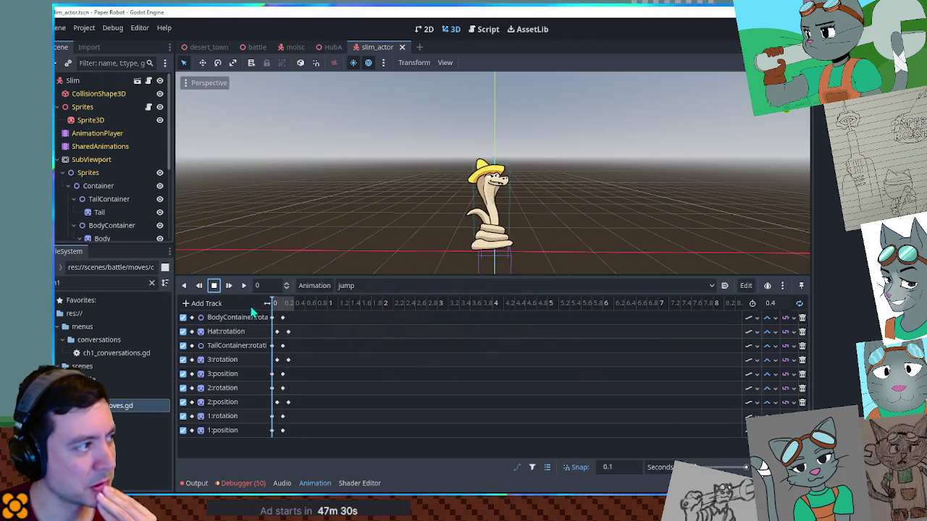
{"action": "left_click", "coordinate": [72, 81]}
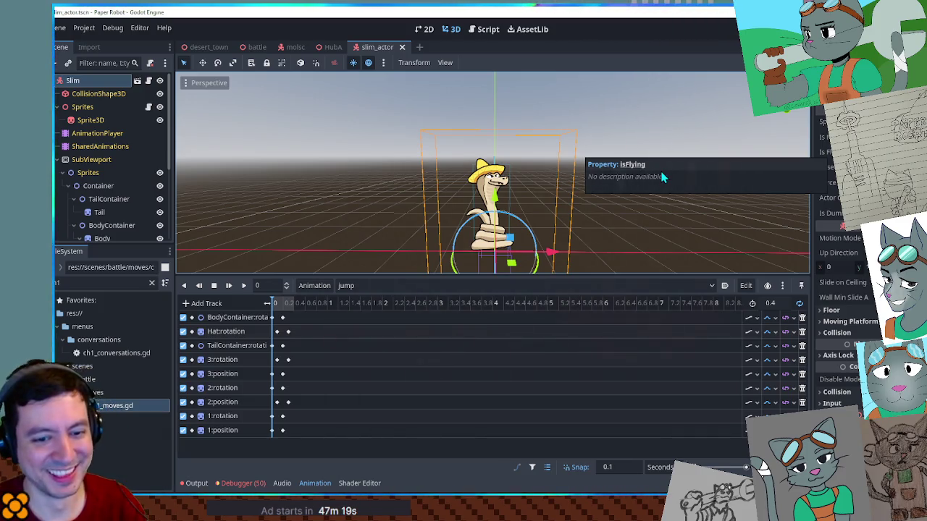
{"action": "left_click", "coordinate": [482, 35]}
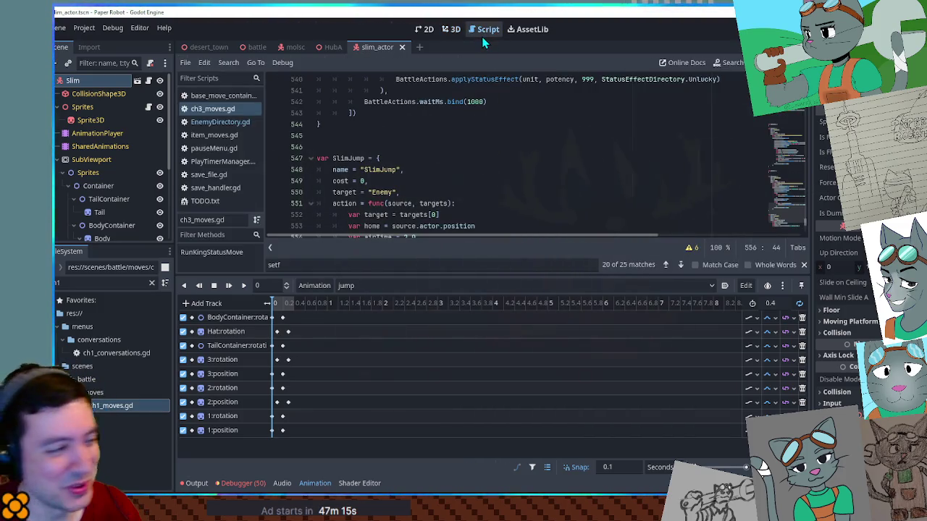
{"action": "left_click", "coordinate": [239, 284]}
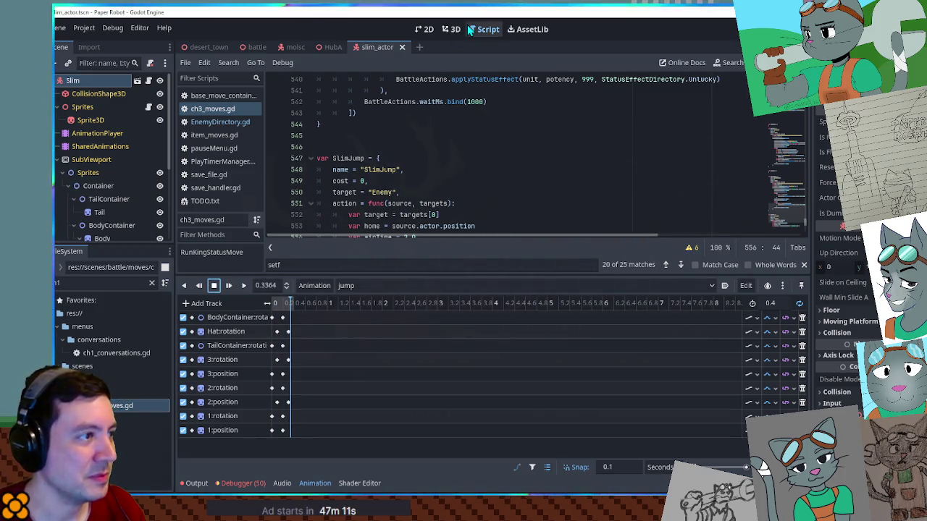
{"action": "left_click", "coordinate": [452, 29]}
{"action": "left_click", "coordinate": [279, 304]}
{"action": "mouse_move", "coordinate": [279, 304]}
{"action": "left_mouse_down"}
{"action": "mouse_move", "coordinate": [271, 305]}
{"action": "mouse_move", "coordinate": [297, 312]}
{"action": "left_mouse_up"}
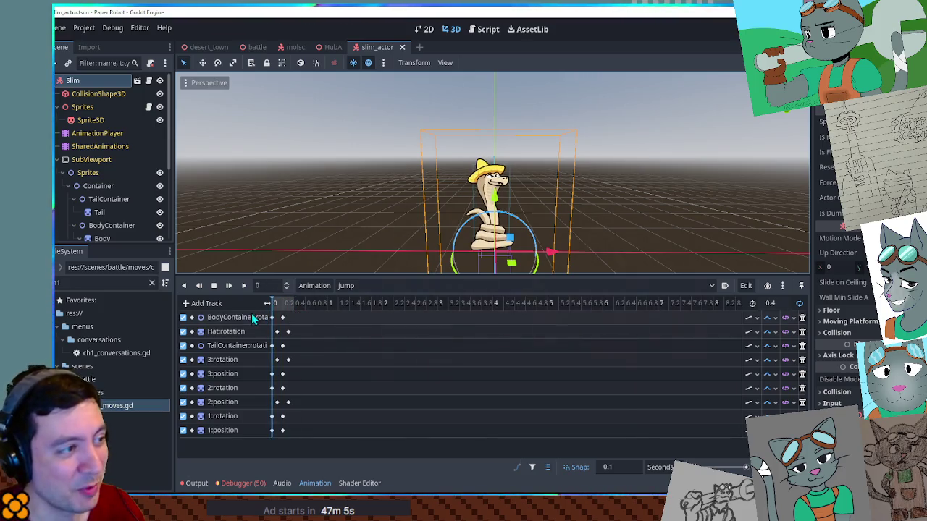
{"action": "left_click", "coordinate": [246, 48]}
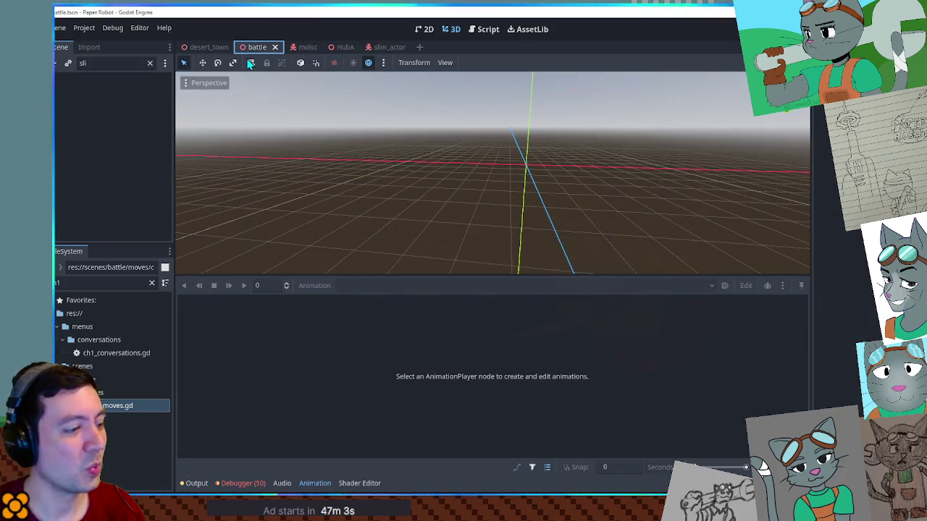
{"action": "key", "text": "F6"}
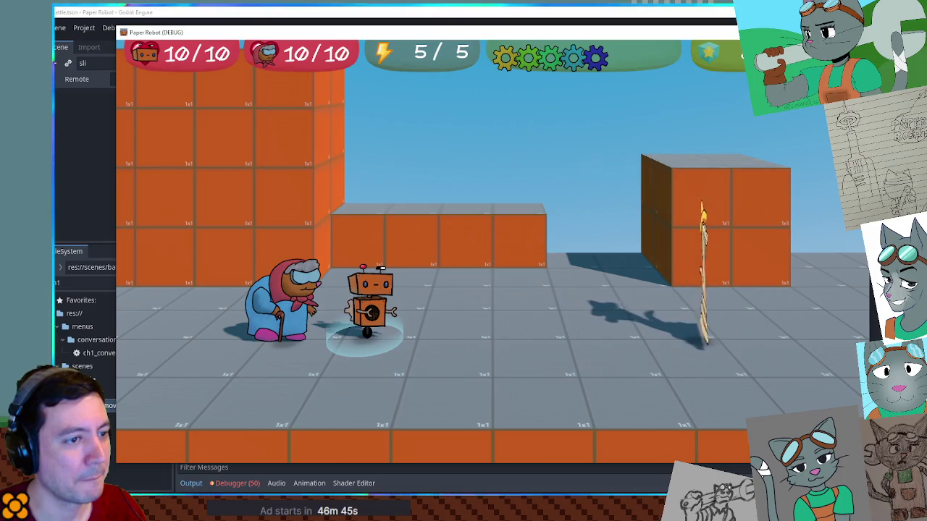
{"action": "key", "text": "F8"}
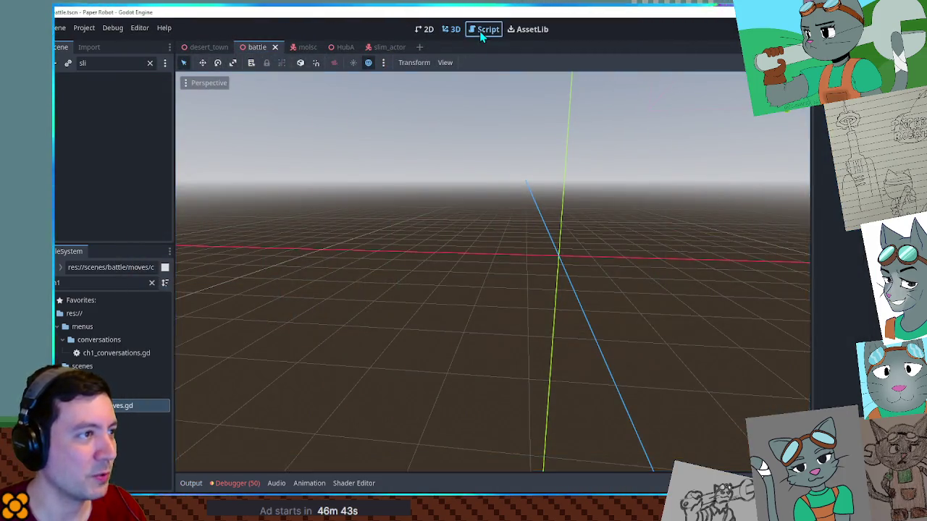
- In ch3_moves.gd, examine the SlimJump lines around the velocity reset and targetPos
{"action": "left_click", "coordinate": [483, 30]}
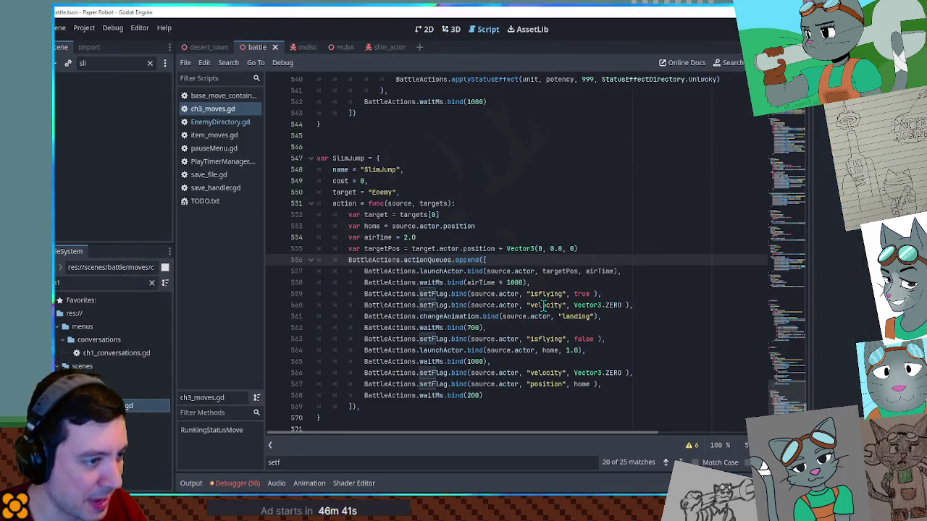
{"action": "double_click", "coordinate": [458, 317]}
{"action": "left_click", "coordinate": [601, 316]}
{"action": "left_click", "coordinate": [376, 317], "text": "shift"}
{"action": "left_click", "coordinate": [364, 319], "text": "shift"}
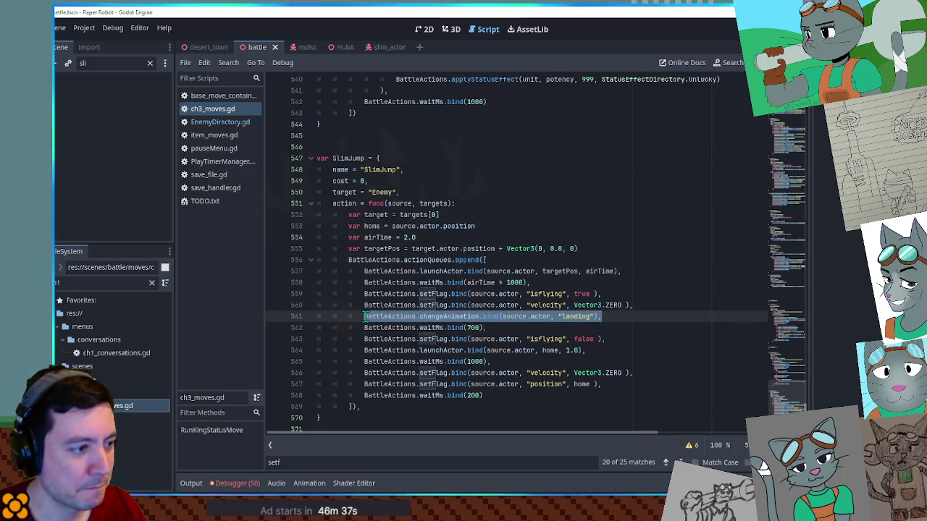
{"action": "left_click", "coordinate": [490, 328]}
{"action": "left_click", "coordinate": [334, 317], "text": "shift"}
{"action": "left_click", "coordinate": [322, 305], "text": "shift"}
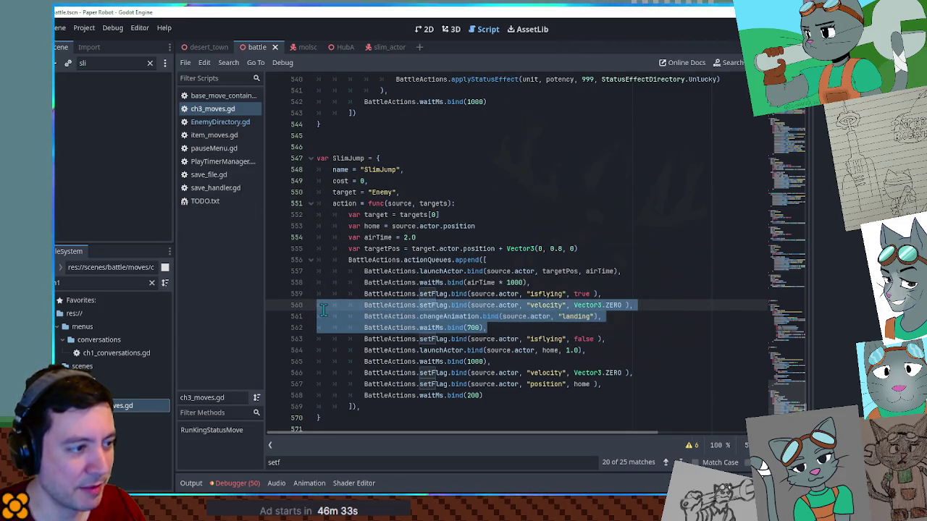
{"action": "left_click", "coordinate": [637, 306]}
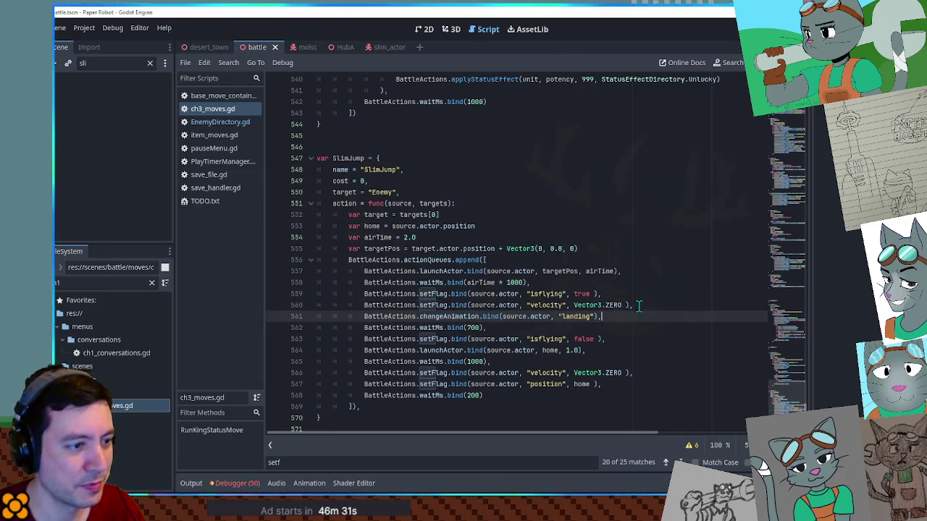
{"action": "left_click", "coordinate": [640, 297], "text": "shift"}
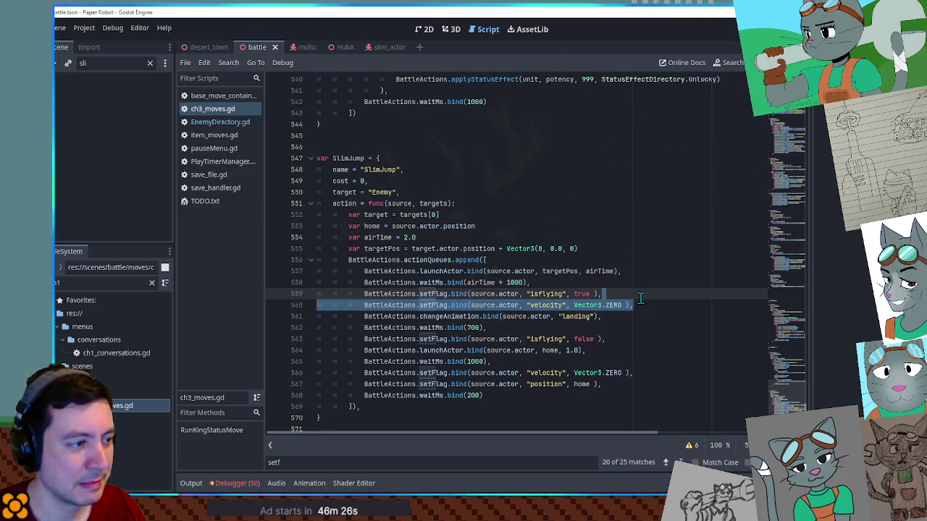
{"action": "left_click", "coordinate": [541, 271]}
{"action": "double_click", "coordinate": [549, 273]}
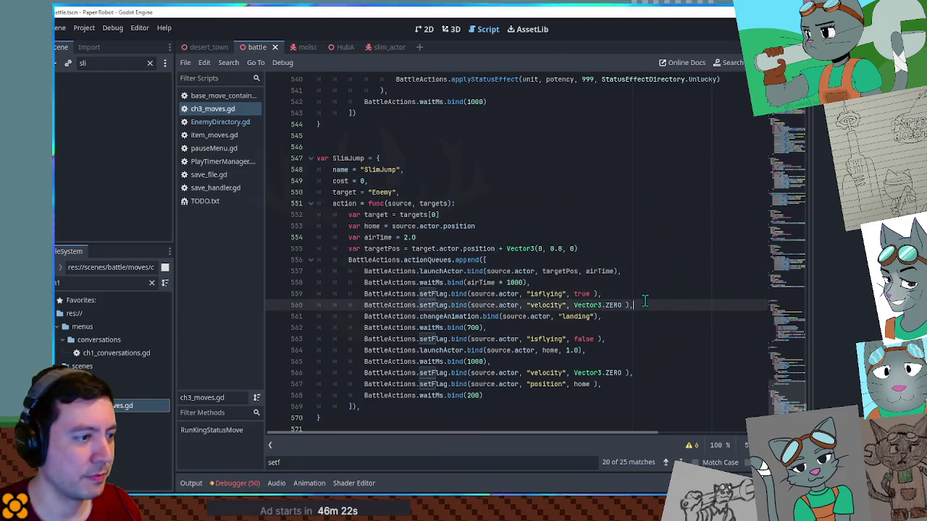
- Copy the velocity reset line, paste it twice below, then undo both pastes
{"action": "left_click_drag", "start_coordinate": [645, 300], "coordinate": [645, 295]}
{"action": "key", "text": "ctrl+c"}
{"action": "left_click", "coordinate": [624, 315]}
{"action": "key", "text": "ctrl+v"}
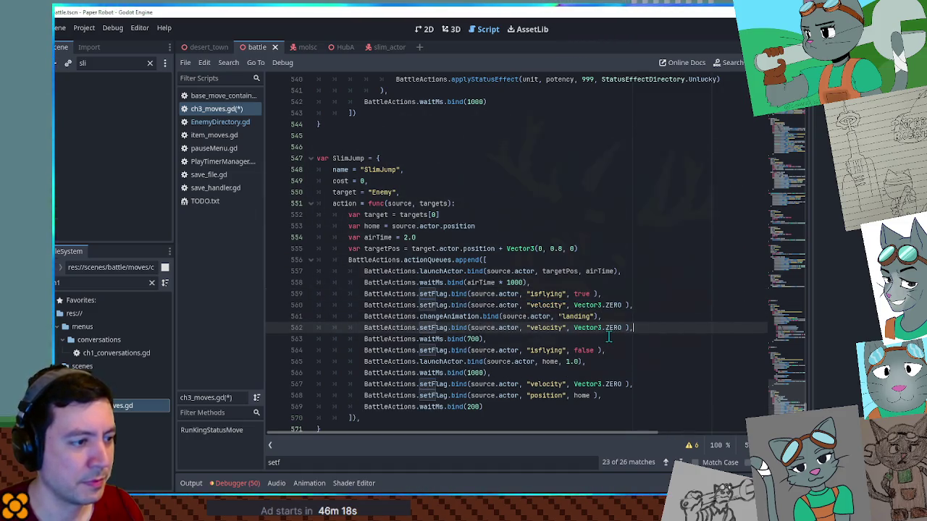
{"action": "left_click", "coordinate": [608, 335]}
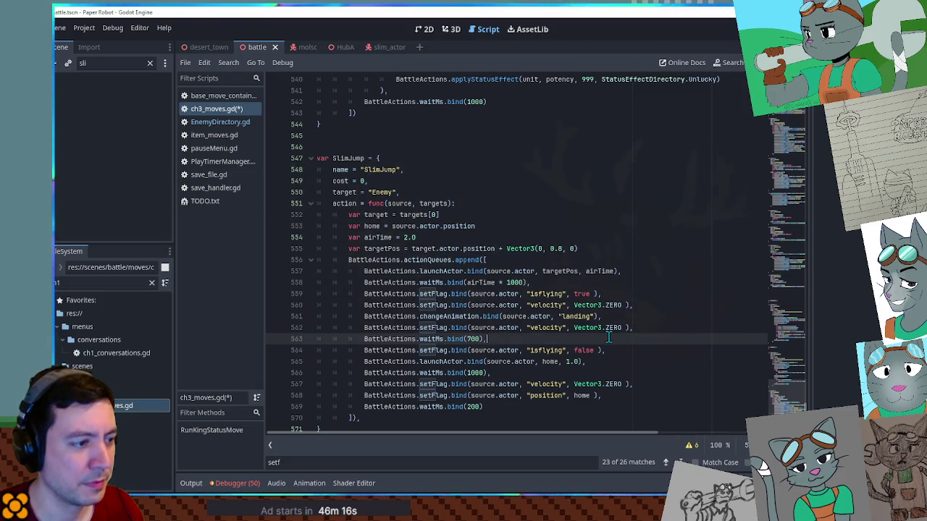
{"action": "key", "text": "ctrl+v"}
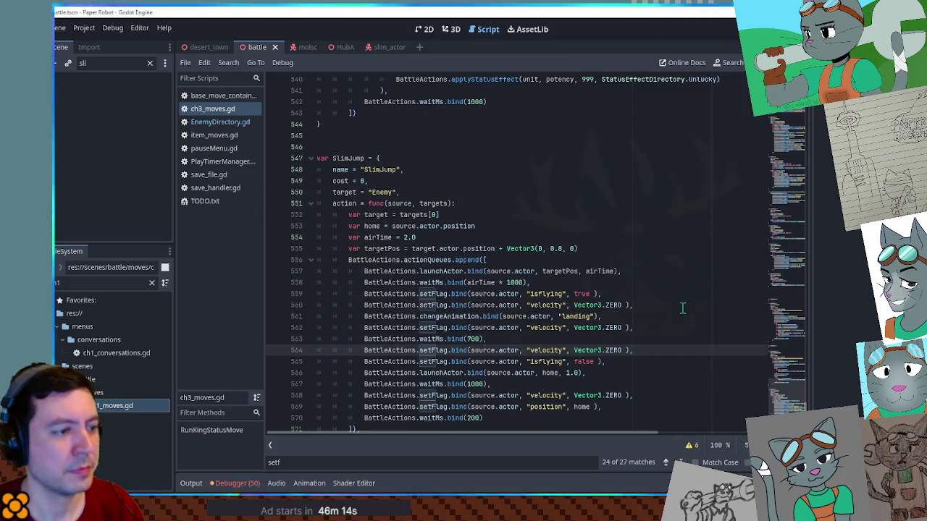
{"action": "key", "text": "ctrl+z"}
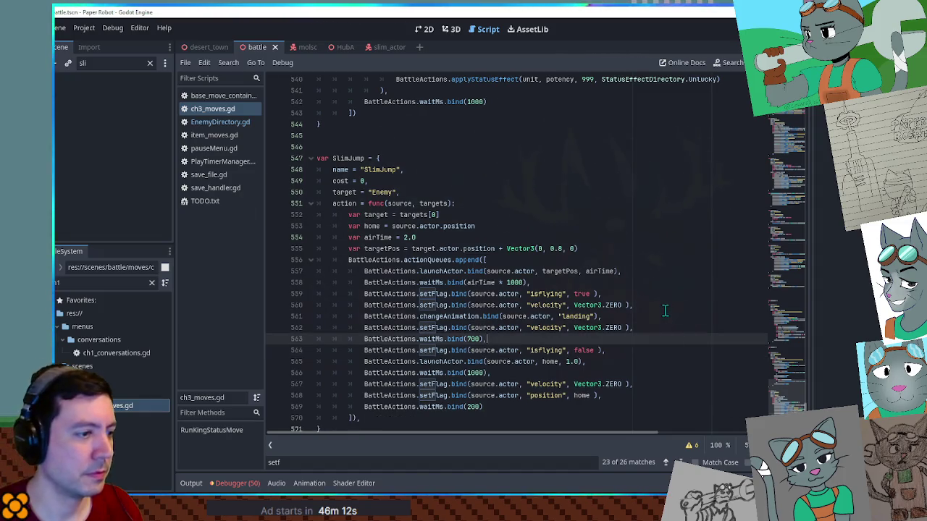
{"action": "key", "text": "ctrl+z"}
- Select source.actor, "velocity", Vector3.ZERO on line 560 and search all project files for it
{"action": "left_click", "coordinate": [560, 316]}
{"action": "double_click", "coordinate": [546, 305]}
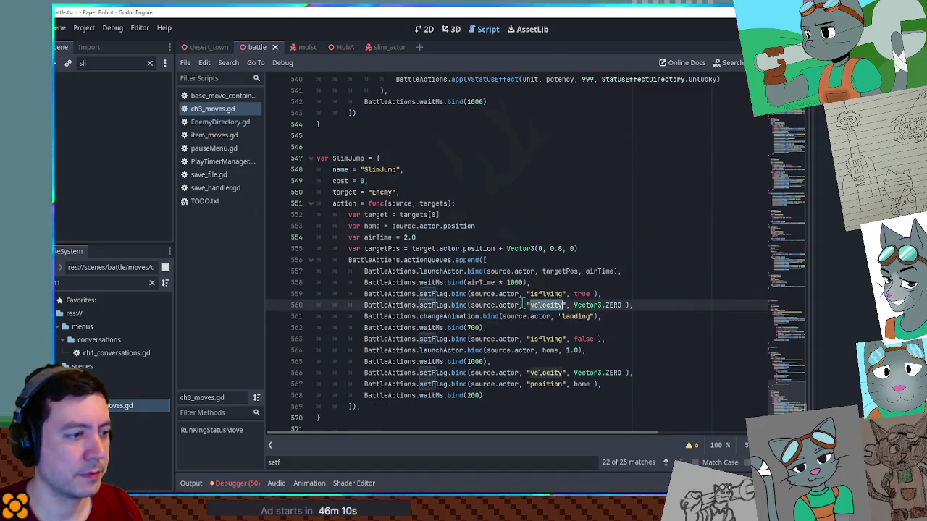
{"action": "left_click_drag", "start_coordinate": [472, 305], "coordinate": [519, 304]}
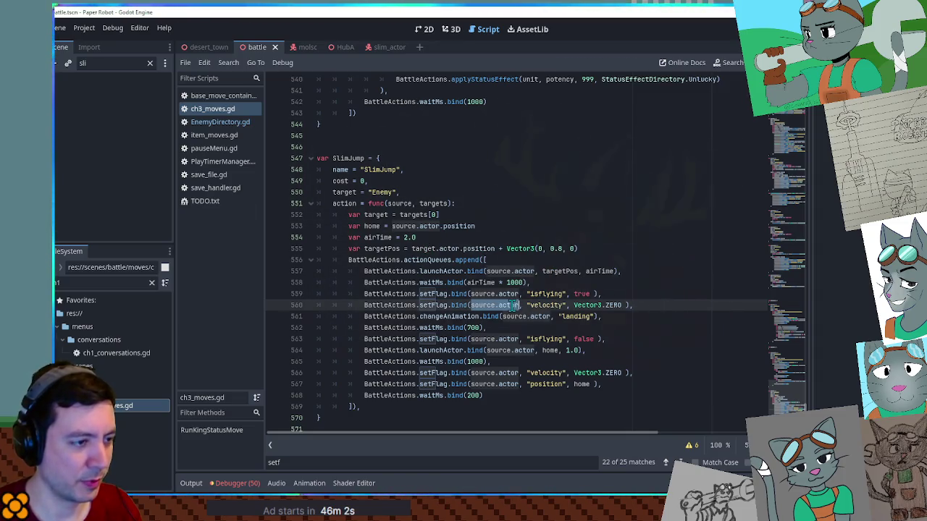
{"action": "double_click", "coordinate": [548, 305]}
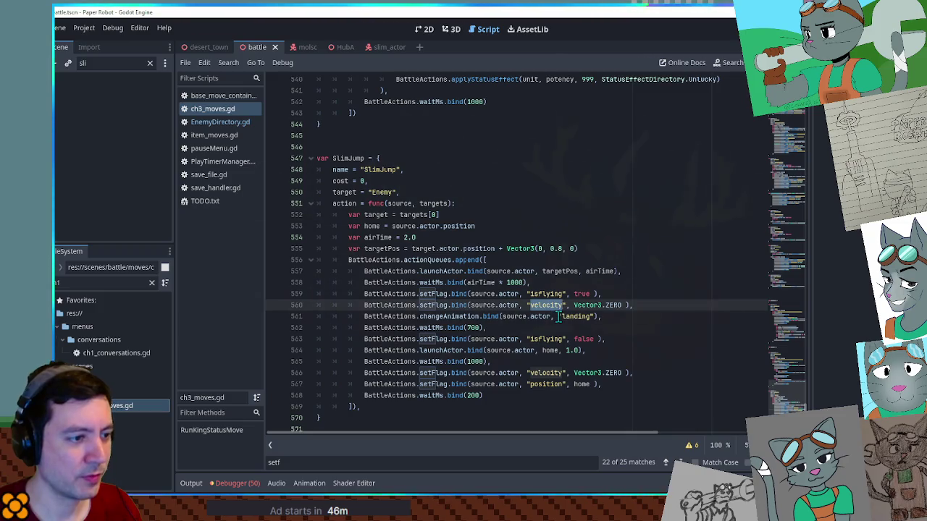
{"action": "left_click_drag", "start_coordinate": [472, 305], "coordinate": [621, 308]}
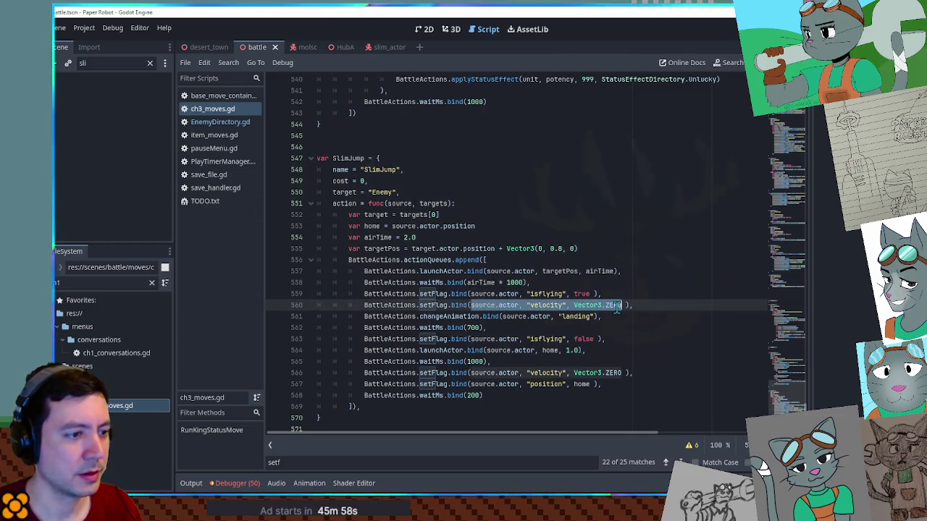
{"action": "key", "text": "ctrl+f"}
{"action": "key", "text": "ctrl+shift+f"}
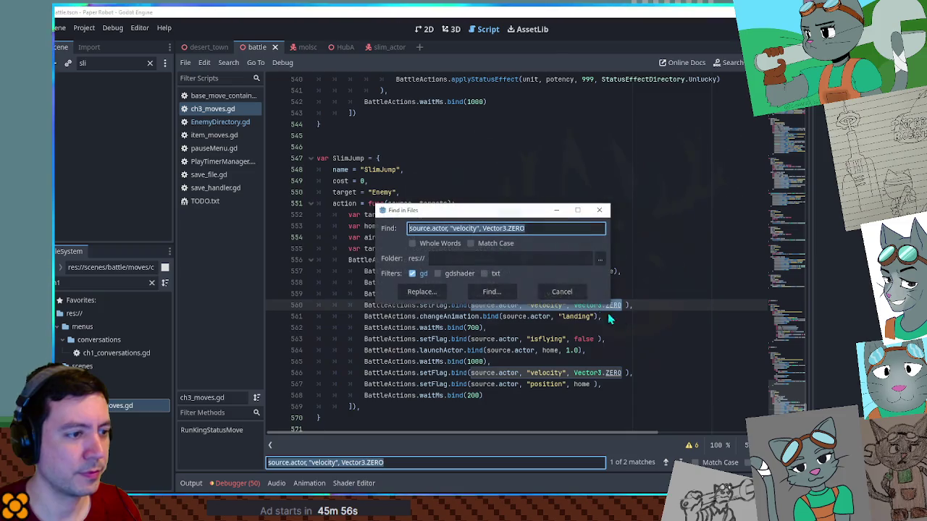
- Run the project-wide search, review its 10 matches in 5 files, and close the results
{"action": "left_click", "coordinate": [490, 291]}
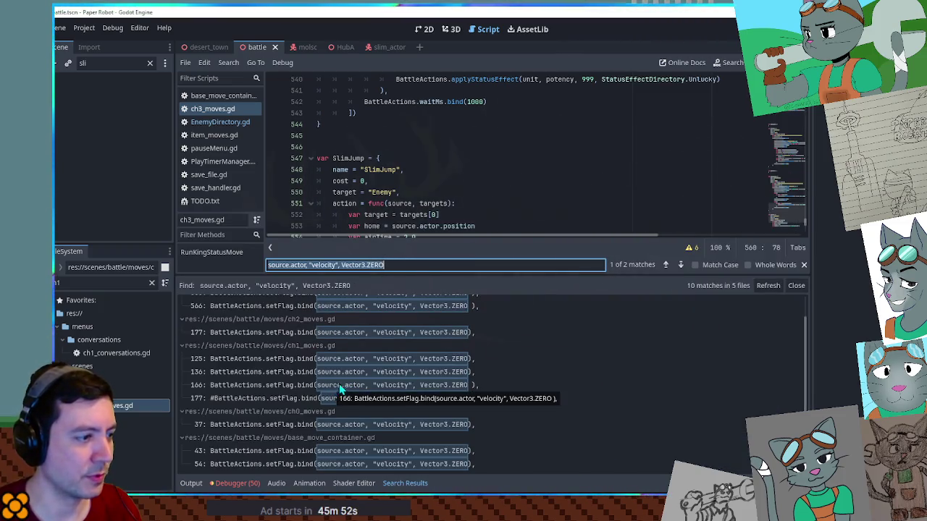
{"action": "left_click", "coordinate": [795, 286]}
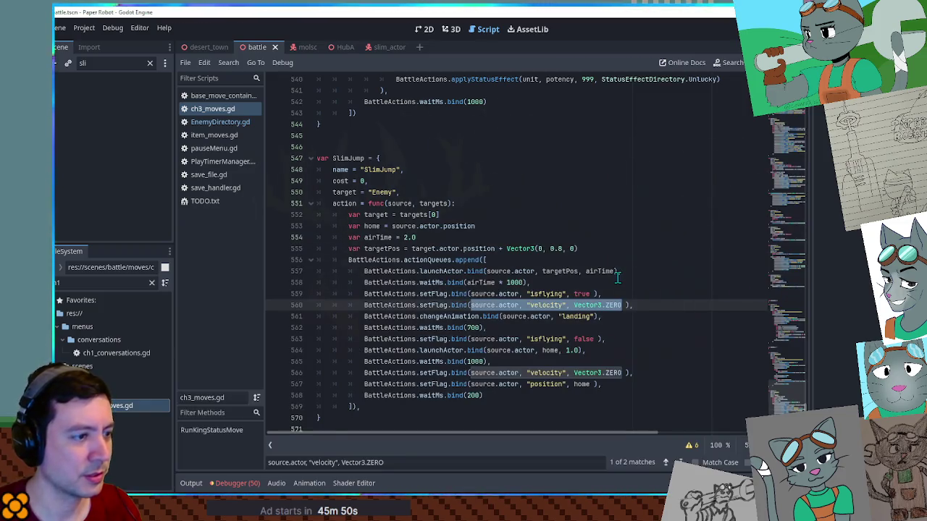
{"action": "left_click", "coordinate": [542, 294]}
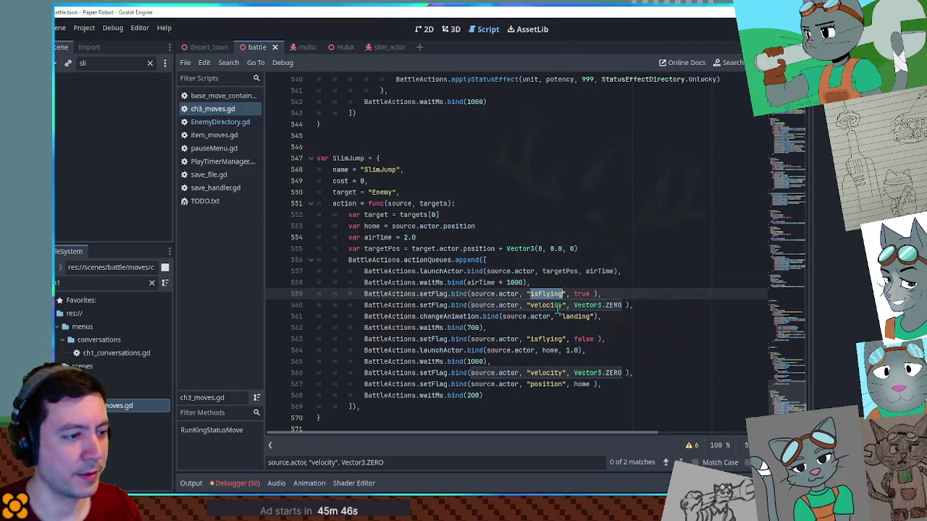
- Fix the isFlying flag on line 563, test-run the game twice, then switch to slim_actor
{"action": "left_click", "coordinate": [553, 339]}
{"action": "type", "text": "F"}
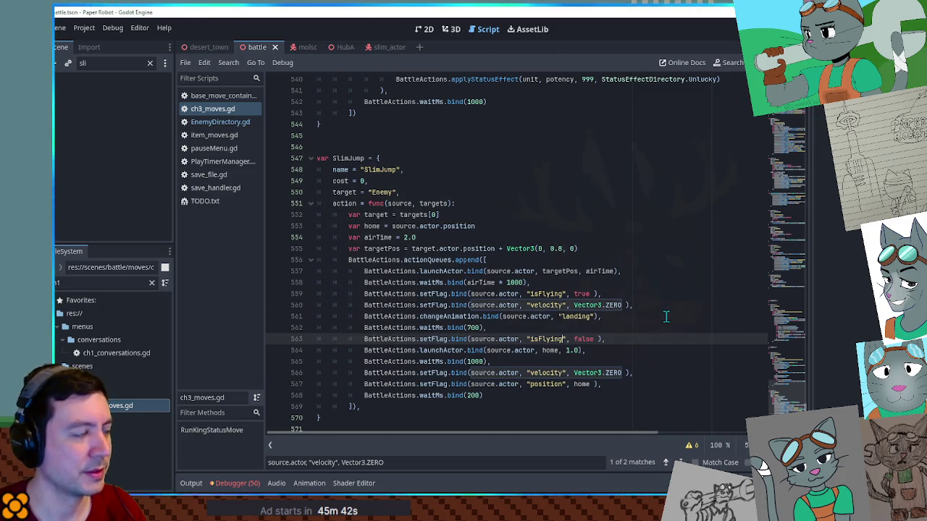
{"action": "key", "text": "F5"}
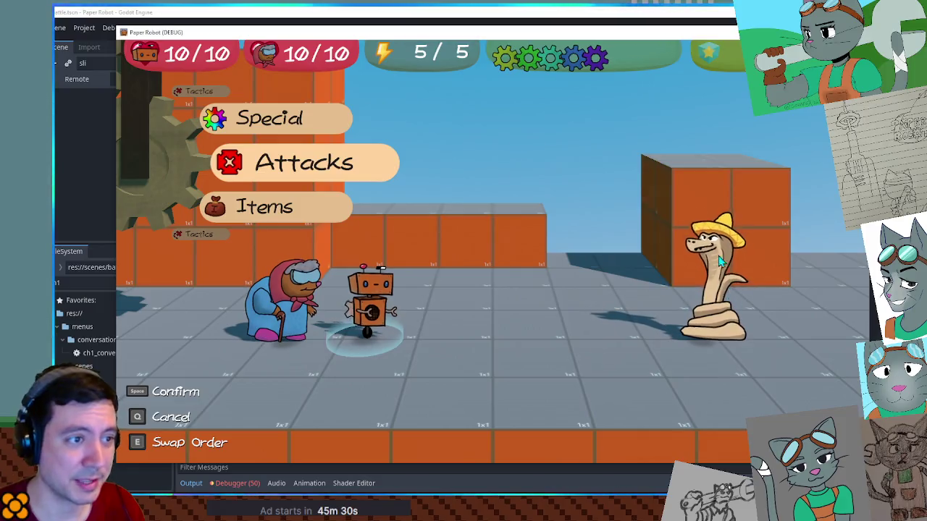
{"action": "key", "text": "alt+F4"}
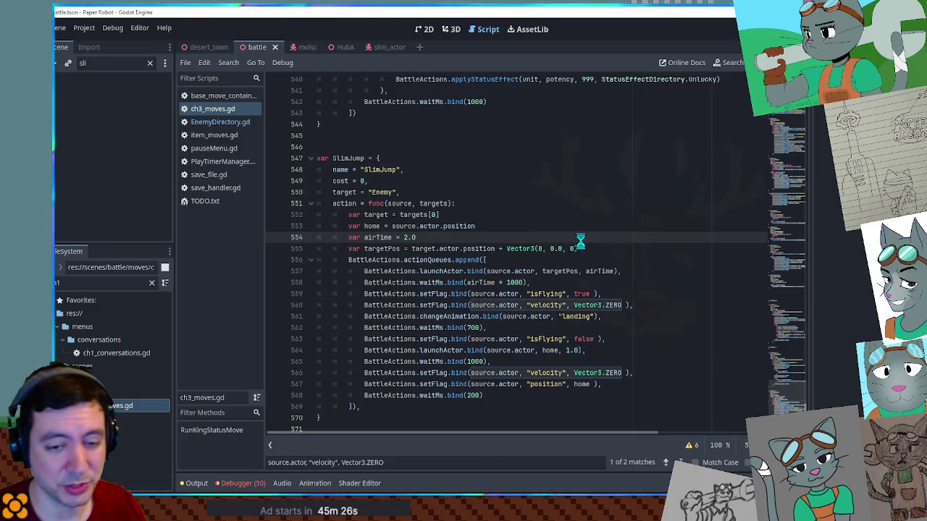
{"action": "key", "text": "F5"}
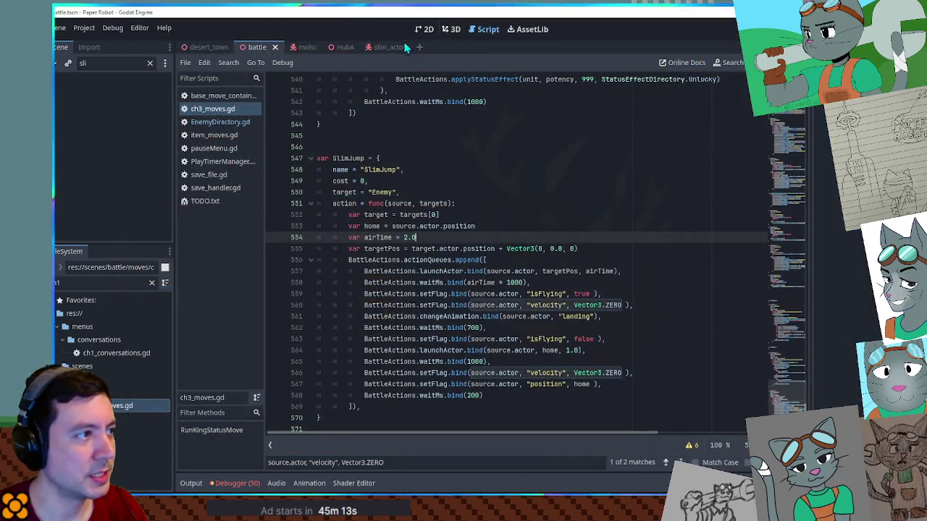
{"action": "left_click", "coordinate": [388, 47]}
{"action": "left_click", "coordinate": [450, 29]}
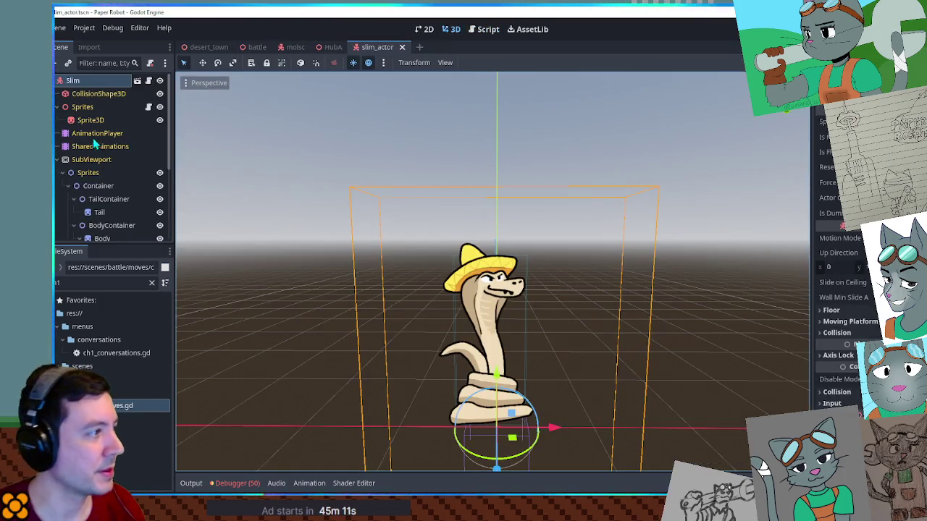
- Play the jump animation and inspect the keyframes on its rotation and position tracks
{"action": "left_click", "coordinate": [96, 133]}
{"action": "left_click", "coordinate": [245, 286]}
{"action": "scroll", "coordinate": [501, 215], "scroll_direction": "up", "scroll_amount": 5}
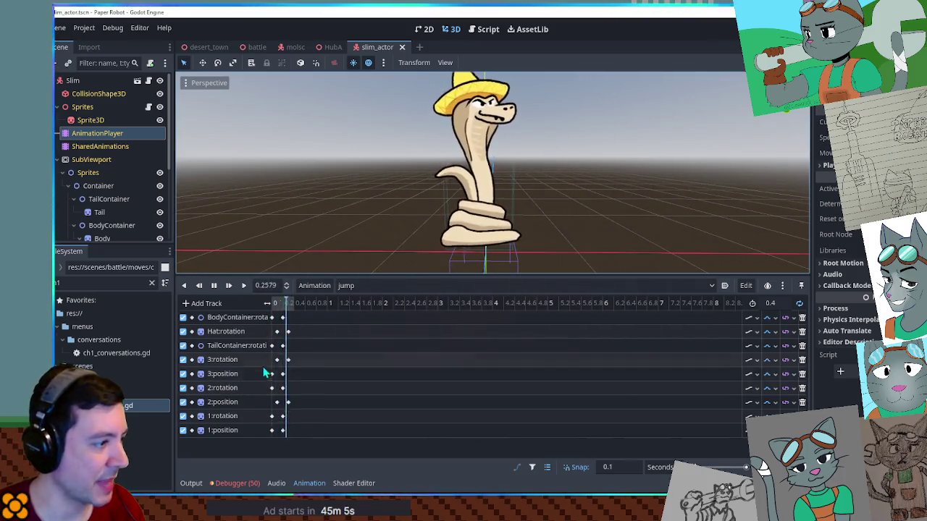
{"action": "left_click", "coordinate": [187, 362]}
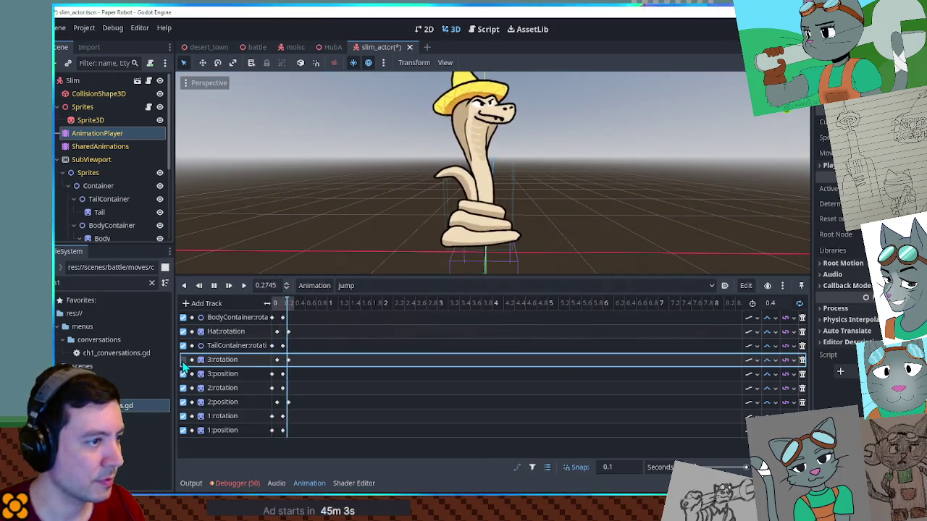
{"action": "left_click", "coordinate": [185, 433]}
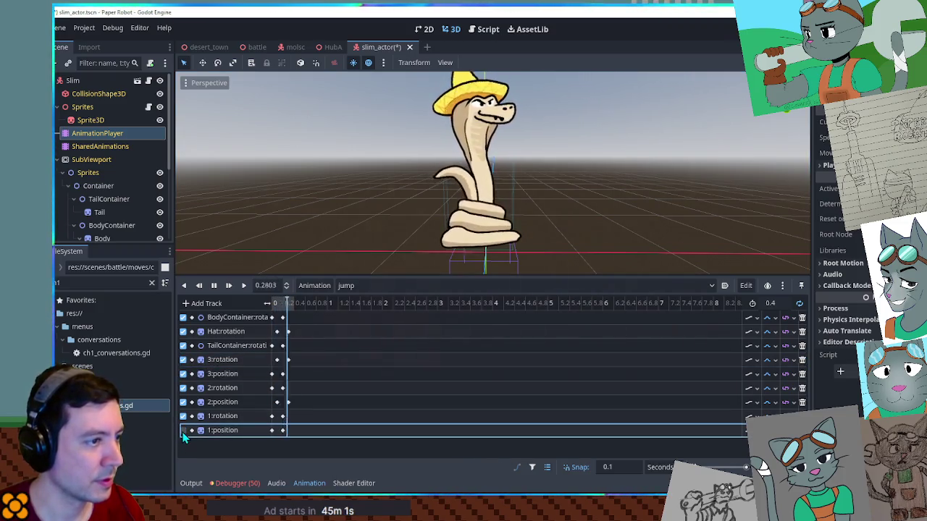
{"action": "left_click", "coordinate": [282, 417]}
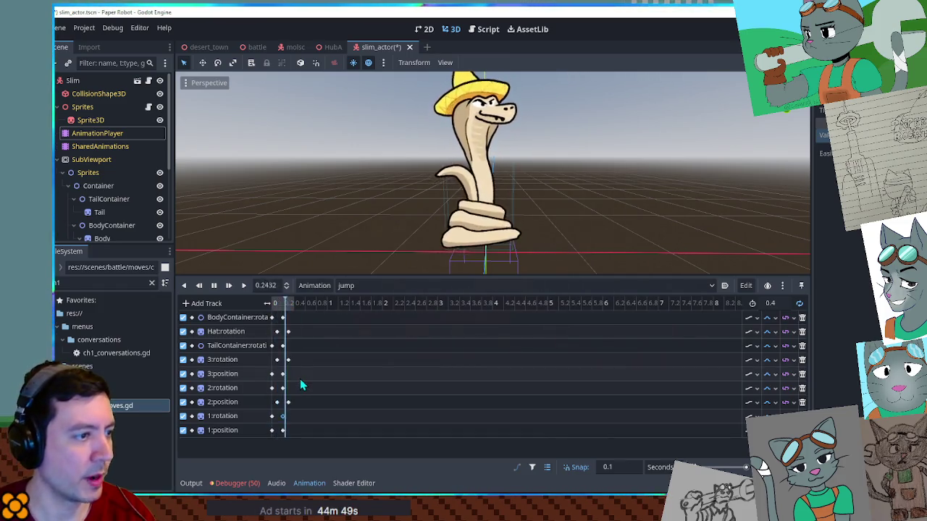
{"action": "left_click", "coordinate": [271, 416]}
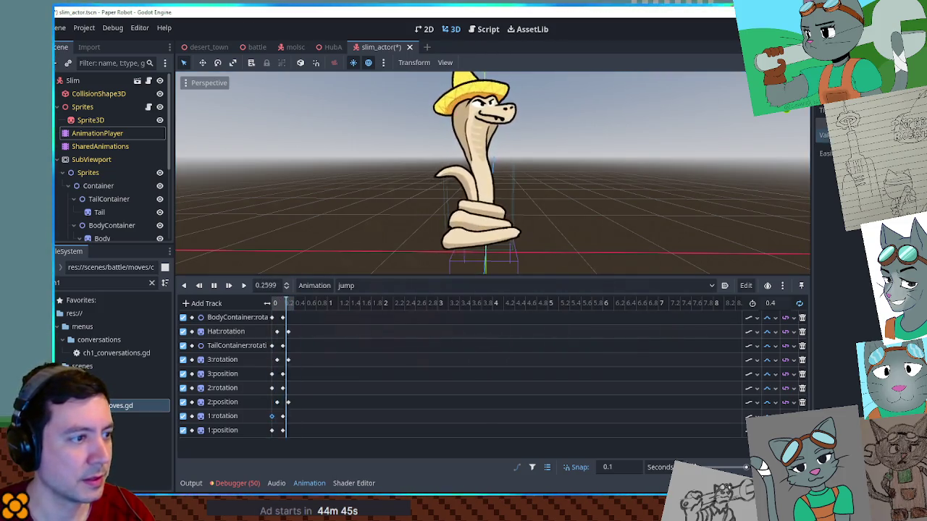
{"action": "left_click", "coordinate": [282, 416]}
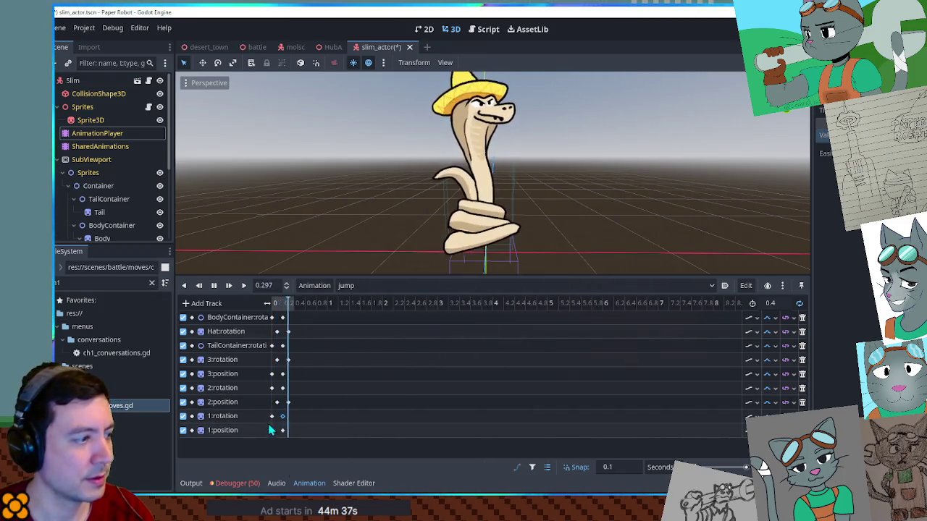
{"action": "left_click", "coordinate": [271, 387]}
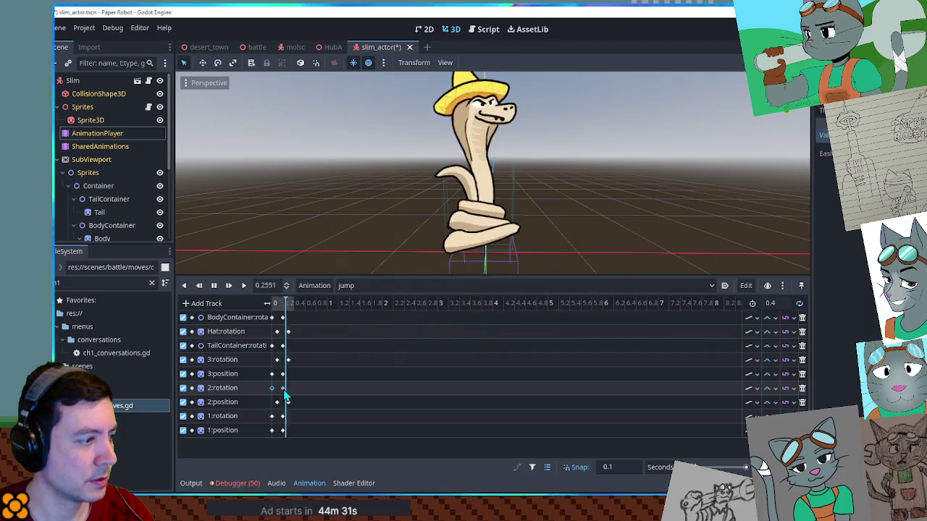
{"action": "left_click", "coordinate": [283, 387]}
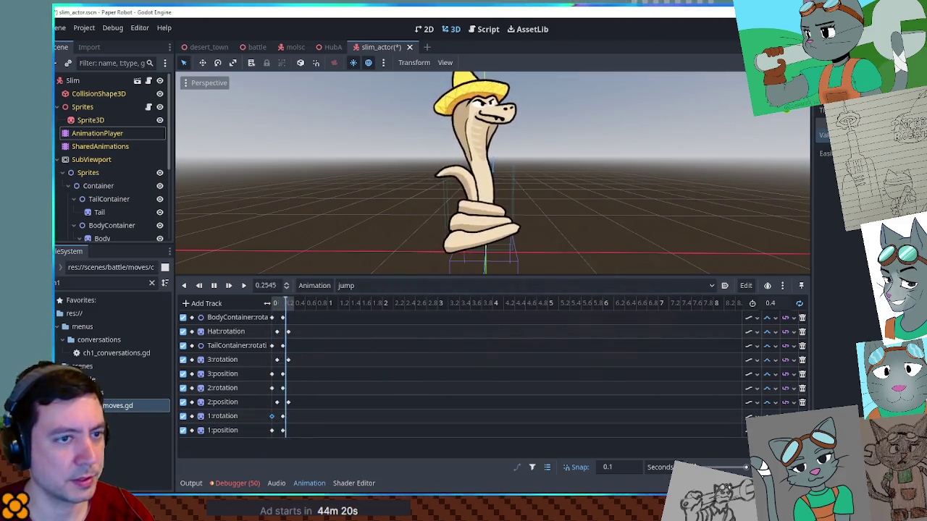
{"action": "mouse_move", "coordinate": [283, 419]}
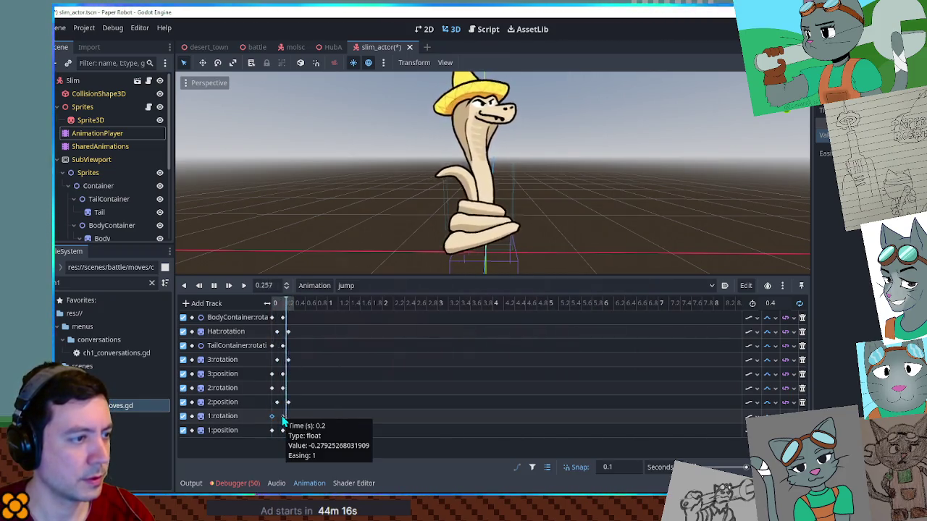
{"action": "left_click", "coordinate": [283, 416]}
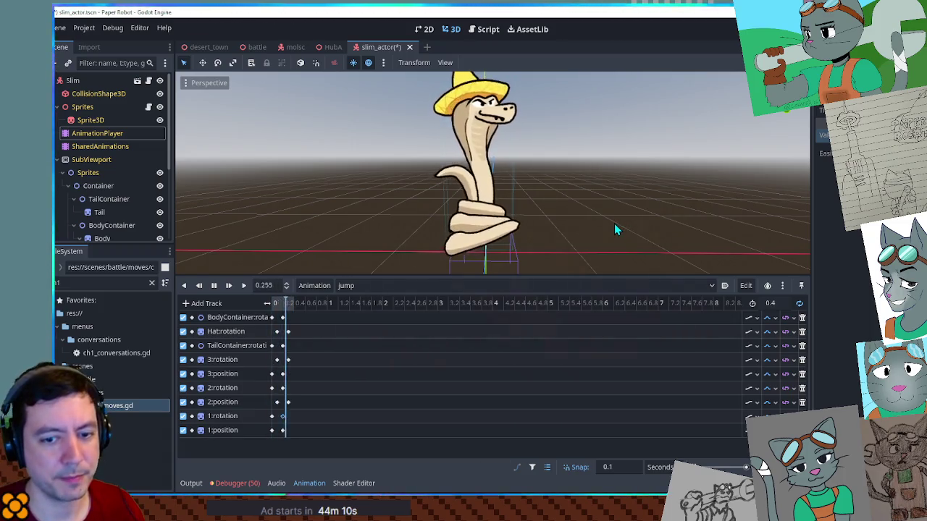
- Stop playback, save the slim_actor scene, and open the animation management options
{"action": "key", "text": "ctrl+s"}
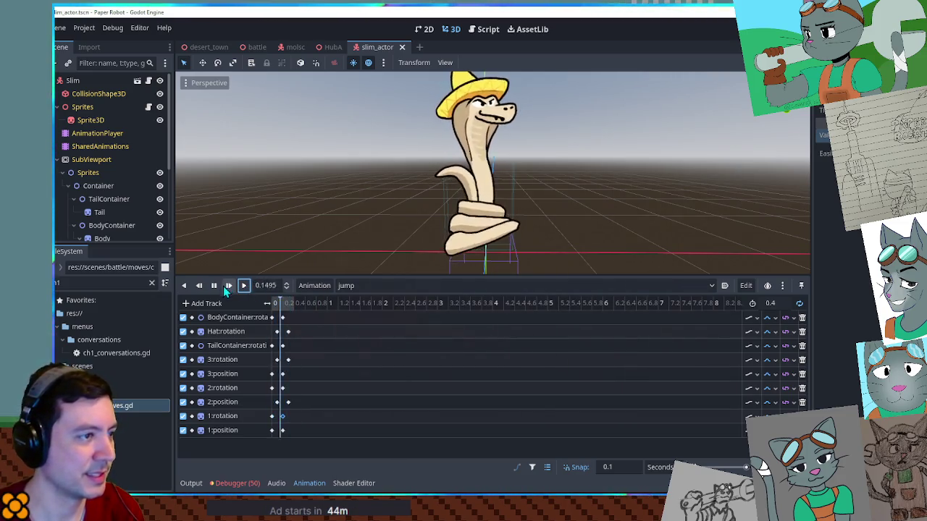
{"action": "left_click", "coordinate": [213, 285]}
{"action": "key", "text": "ctrl+s"}
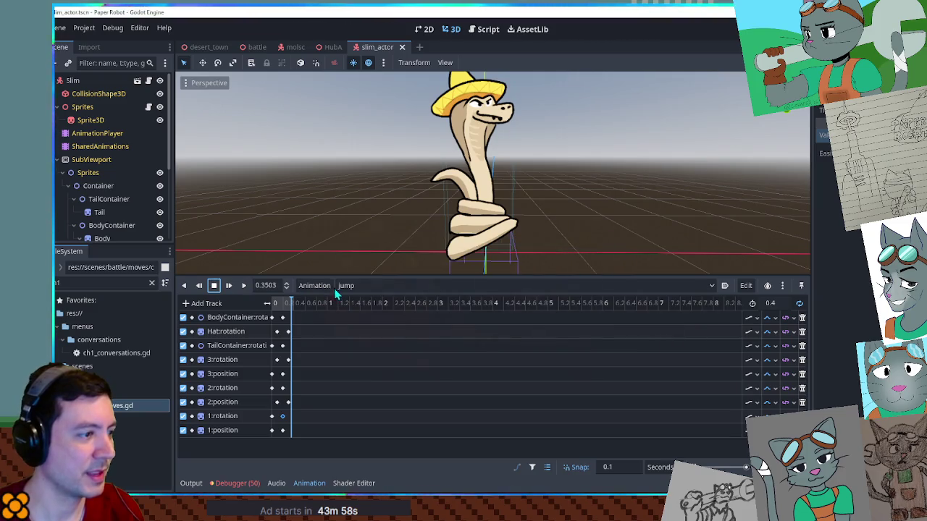
{"action": "left_click", "coordinate": [346, 285]}
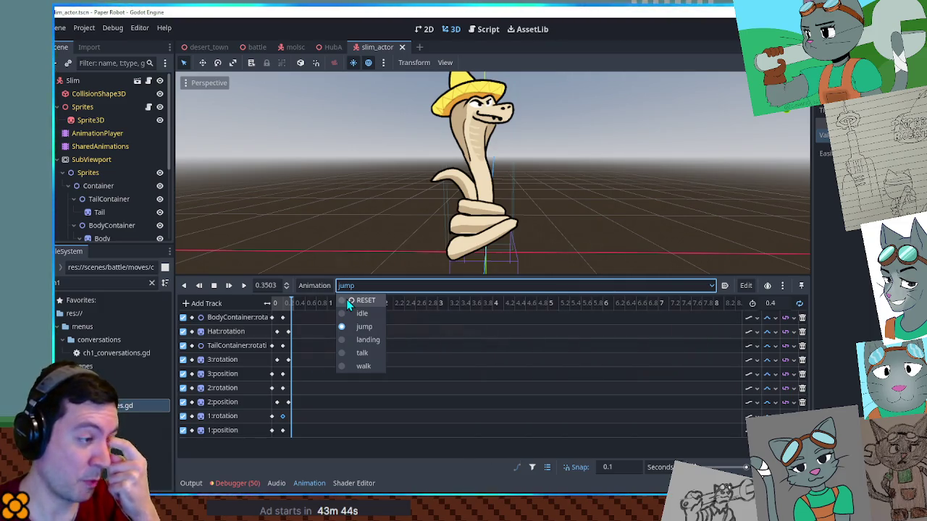
{"action": "left_click", "coordinate": [322, 291]}
- Duplicate the jump animation as a new animation named 'windup'
{"action": "left_click", "coordinate": [318, 286]}
{"action": "left_click", "coordinate": [318, 335]}
{"action": "type", "text": "windup"}
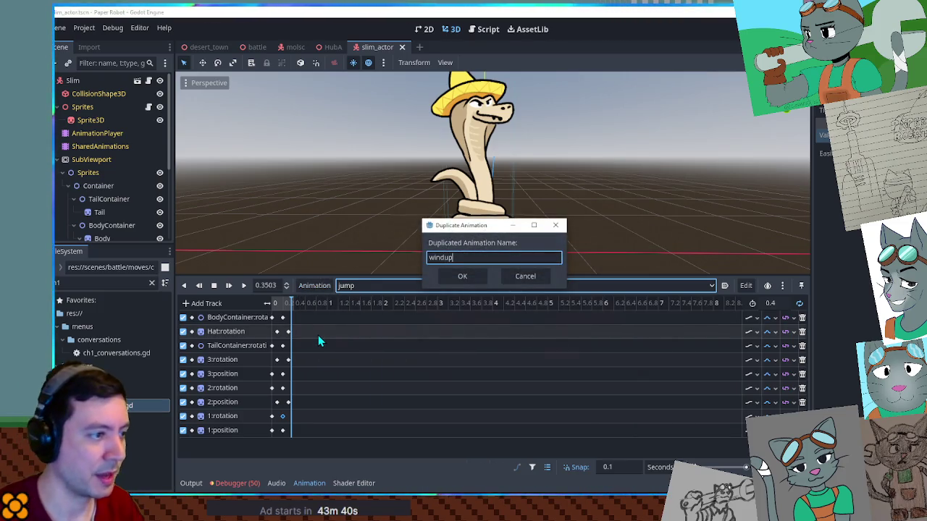
{"action": "key", "text": "Return"}
{"action": "left_click", "coordinate": [773, 302]}
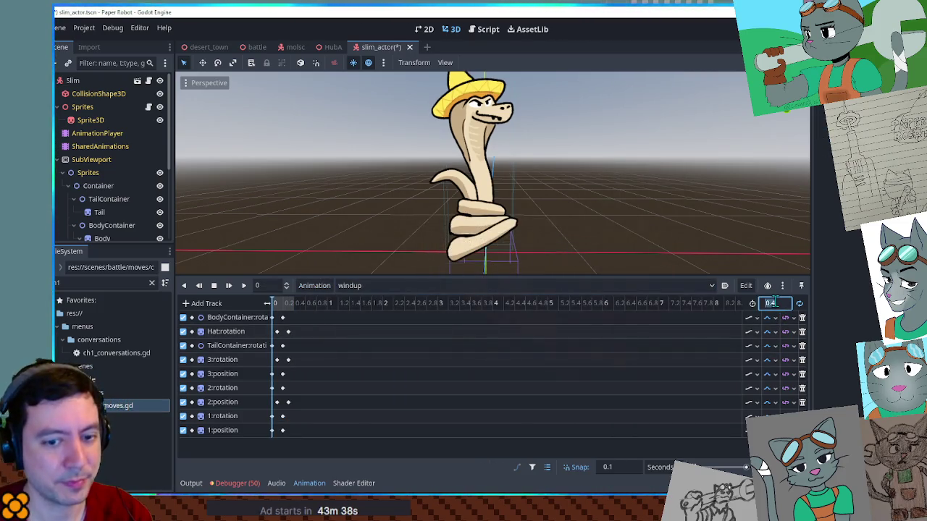
{"action": "type", "text": "0.8"}
- Delete the second keyframe on every windup track, leaving one key per track
{"action": "mouse_move", "coordinate": [301, 441]}
{"action": "left_mouse_down"}
{"action": "mouse_move", "coordinate": [252, 310]}
{"action": "mouse_move", "coordinate": [273, 324]}
{"action": "left_mouse_up"}
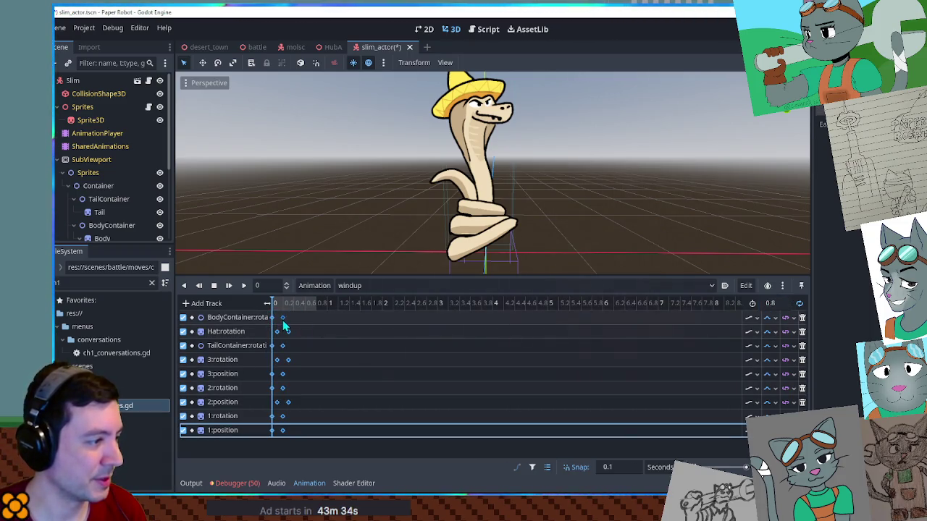
{"action": "left_click", "coordinate": [284, 319]}
{"action": "key", "text": "Delete"}
{"action": "left_click", "coordinate": [288, 331]}
{"action": "key", "text": "Delete"}
{"action": "left_click", "coordinate": [282, 345]}
{"action": "key", "text": "Delete"}
{"action": "left_click", "coordinate": [288, 359]}
{"action": "key", "text": "Delete"}
{"action": "left_click", "coordinate": [283, 374]}
{"action": "key", "text": "Delete"}
{"action": "left_click", "coordinate": [282, 387]}
{"action": "key", "text": "Delete"}
{"action": "left_click", "coordinate": [288, 402]}
{"action": "key", "text": "Delete"}
{"action": "left_click", "coordinate": [282, 415]}
{"action": "key", "text": "Delete"}
{"action": "left_click", "coordinate": [282, 430]}
{"action": "left_click", "coordinate": [276, 359]}
{"action": "key", "text": "Delete"}
{"action": "left_click", "coordinate": [276, 402]}
{"action": "key", "text": "Delete"}
{"action": "left_click", "coordinate": [276, 331]}
{"action": "key", "text": "Delete"}
{"action": "left_click", "coordinate": [276, 404]}
- Shift the remaining keys to about 0.8 s, make windup loop, save, and show RESET
{"action": "mouse_move", "coordinate": [286, 309]}
{"action": "left_mouse_down"}
{"action": "mouse_move", "coordinate": [260, 438]}
{"action": "mouse_move", "coordinate": [321, 318]}
{"action": "left_mouse_up"}
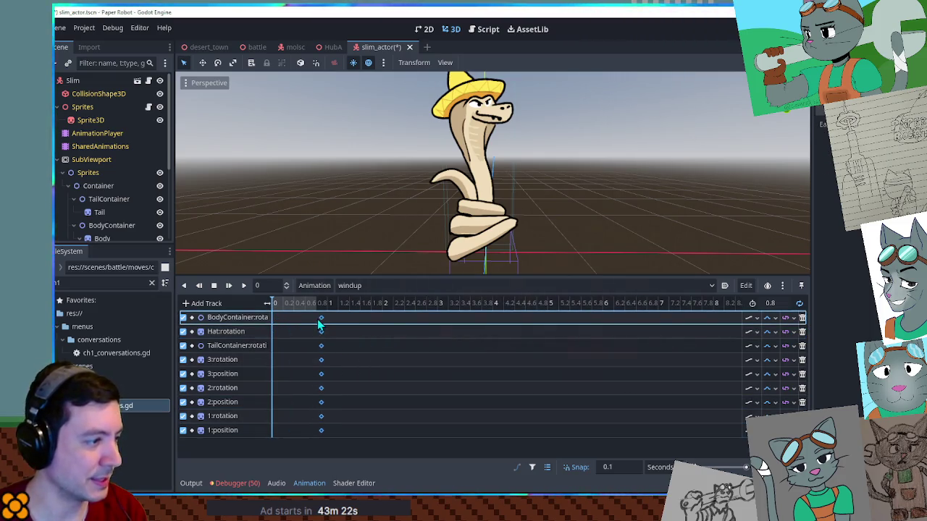
{"action": "left_click", "coordinate": [798, 303]}
{"action": "key", "text": "ctrl+s"}
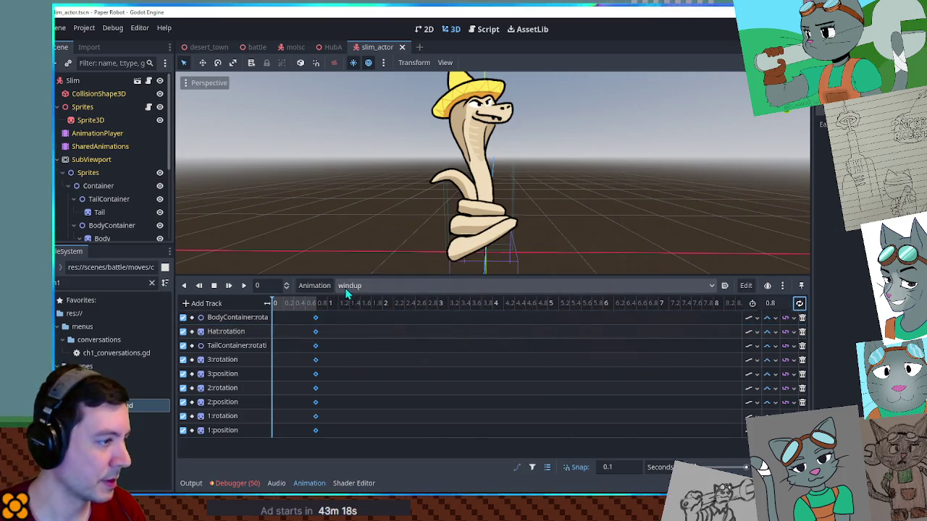
{"action": "left_click", "coordinate": [353, 288]}
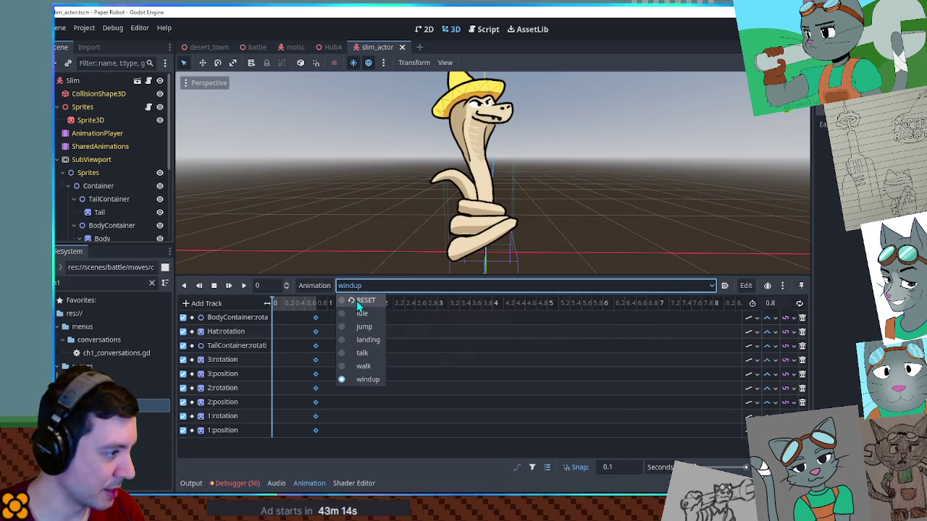
{"action": "left_click", "coordinate": [357, 300]}
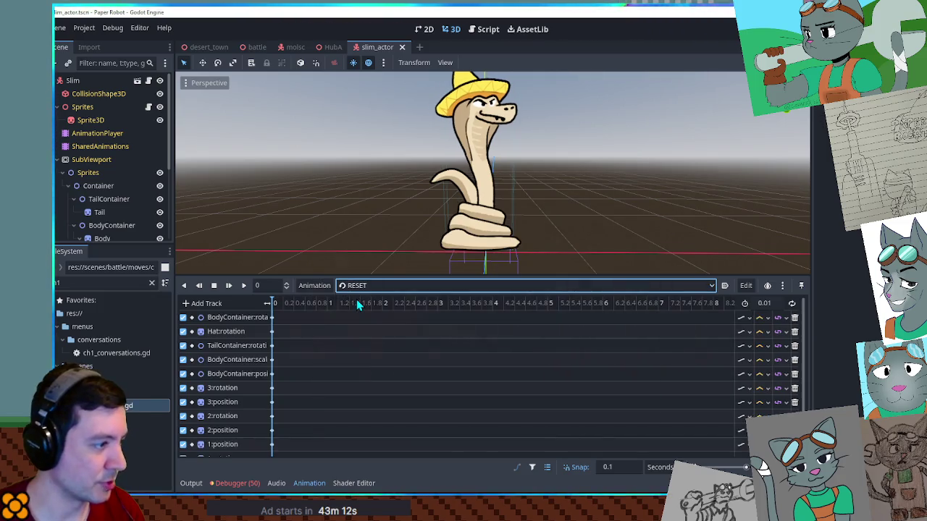
- Reorder the 3:rotation and 1:rotation tracks, then switch back to windup and preview it
{"action": "scroll", "coordinate": [254, 369], "scroll_direction": "down", "scroll_amount": 1}
{"action": "mouse_move", "coordinate": [263, 364]}
{"action": "left_mouse_down"}
{"action": "mouse_move", "coordinate": [275, 380]}
{"action": "mouse_move", "coordinate": [269, 364]}
{"action": "mouse_move", "coordinate": [283, 375]}
{"action": "mouse_move", "coordinate": [273, 413]}
{"action": "mouse_move", "coordinate": [286, 401]}
{"action": "left_mouse_up"}
{"action": "left_click_drag", "start_coordinate": [210, 427], "coordinate": [212, 409]}
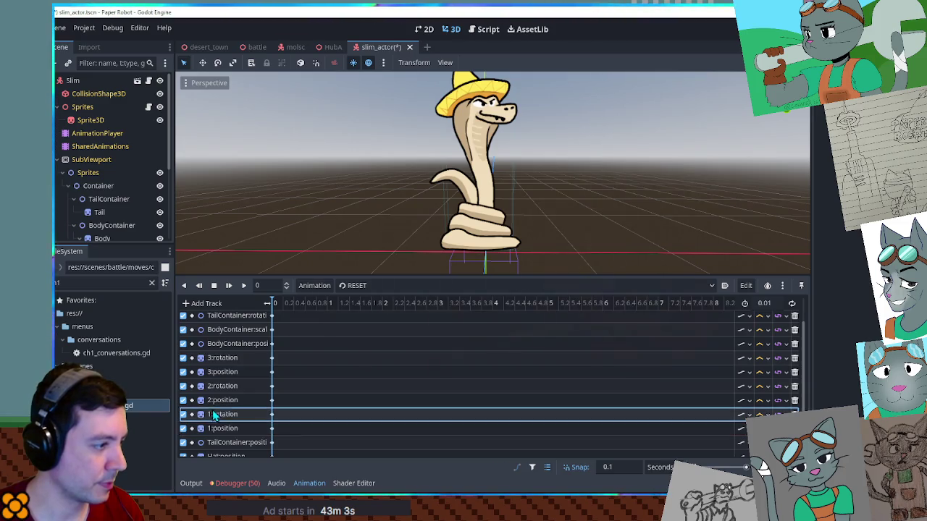
{"action": "left_click_drag", "start_coordinate": [288, 431], "coordinate": [273, 359]}
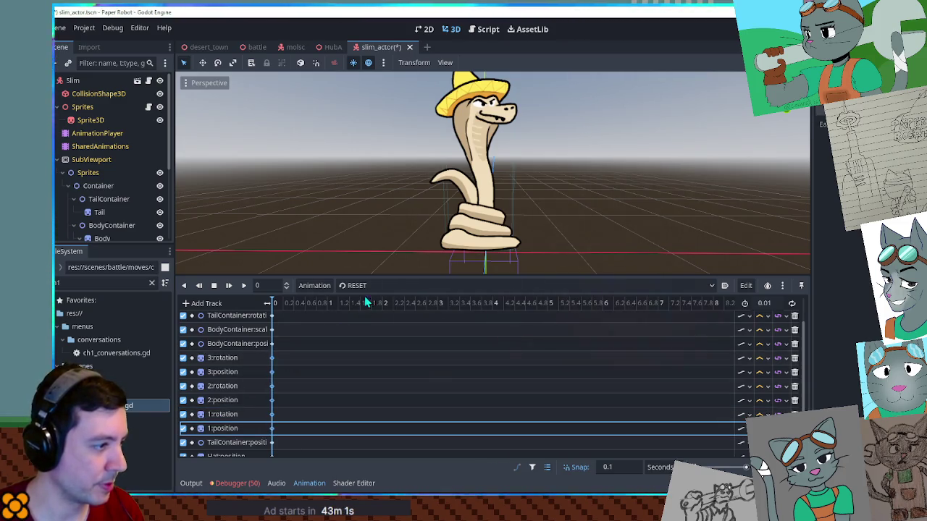
{"action": "left_click", "coordinate": [370, 284]}
{"action": "left_click", "coordinate": [367, 379]}
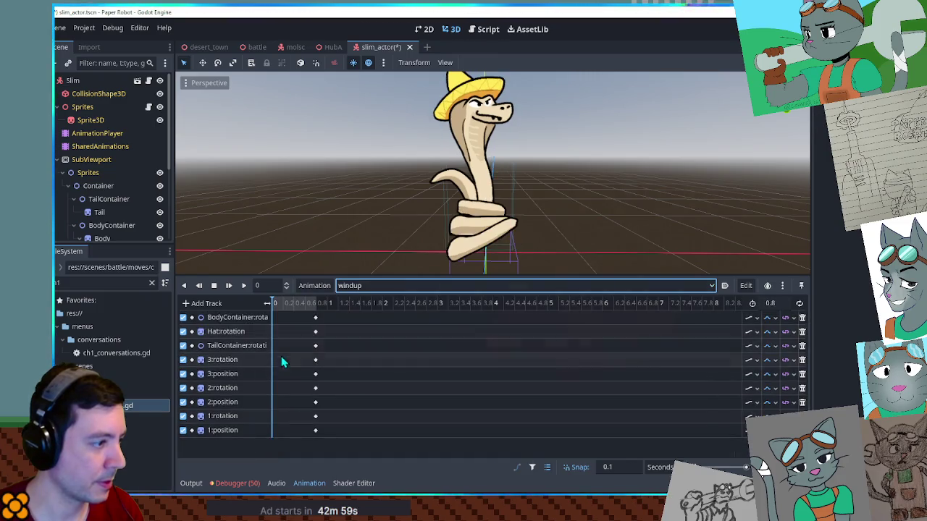
{"action": "left_click", "coordinate": [277, 362]}
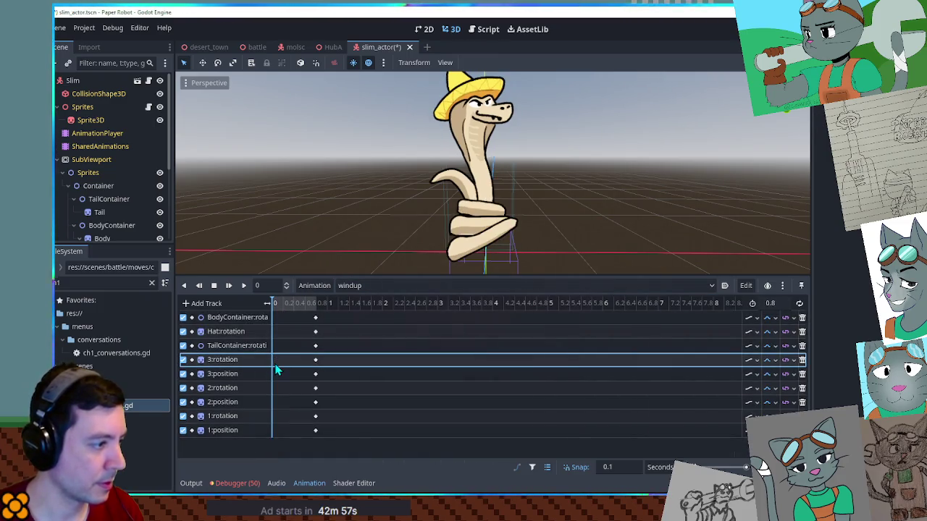
{"action": "left_click", "coordinate": [244, 287]}
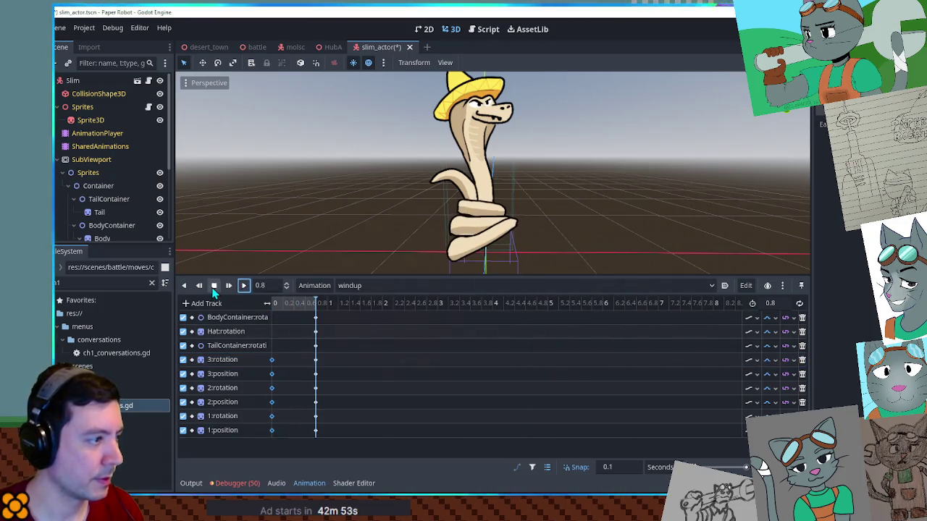
{"action": "left_click", "coordinate": [213, 286]}
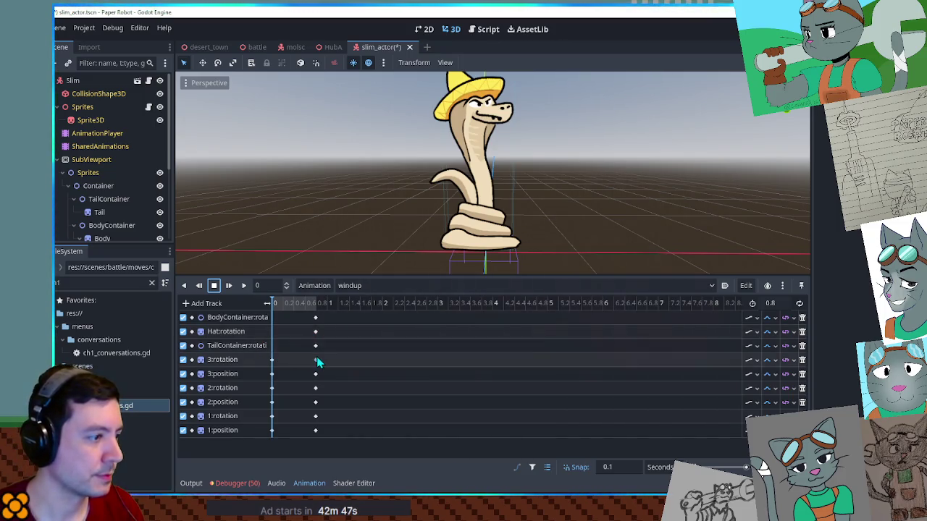
- Remove the BodyContainer, TailContainer and Hat rotation tracks and delete all keys at 0.6 s and 0 s
{"action": "left_click", "coordinate": [315, 317]}
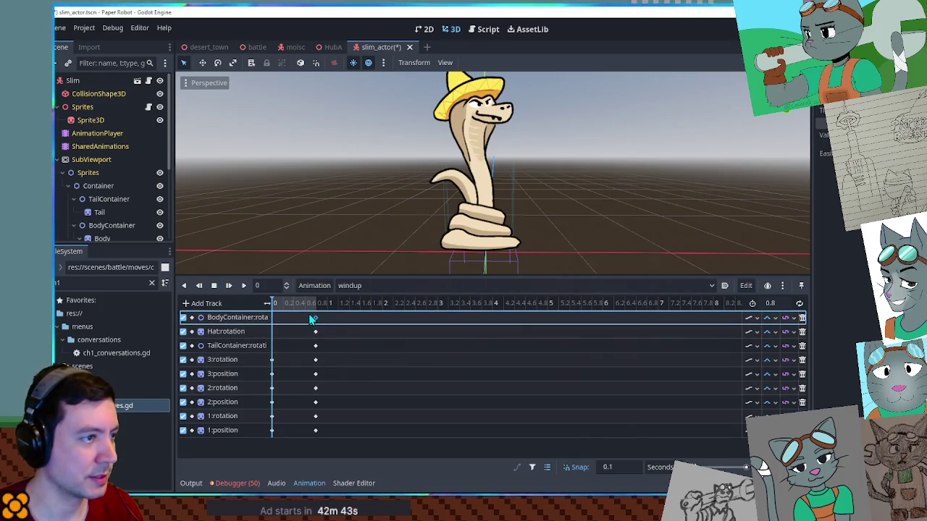
{"action": "left_click_drag", "start_coordinate": [311, 319], "coordinate": [316, 431]}
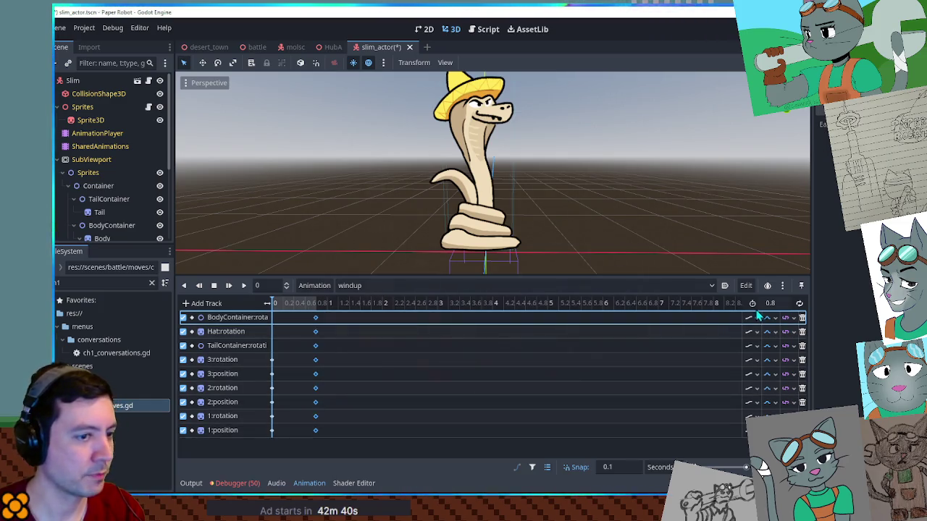
{"action": "left_click", "coordinate": [802, 317]}
{"action": "left_click", "coordinate": [801, 331]}
{"action": "key", "text": "Delete"}
{"action": "left_click", "coordinate": [802, 317]}
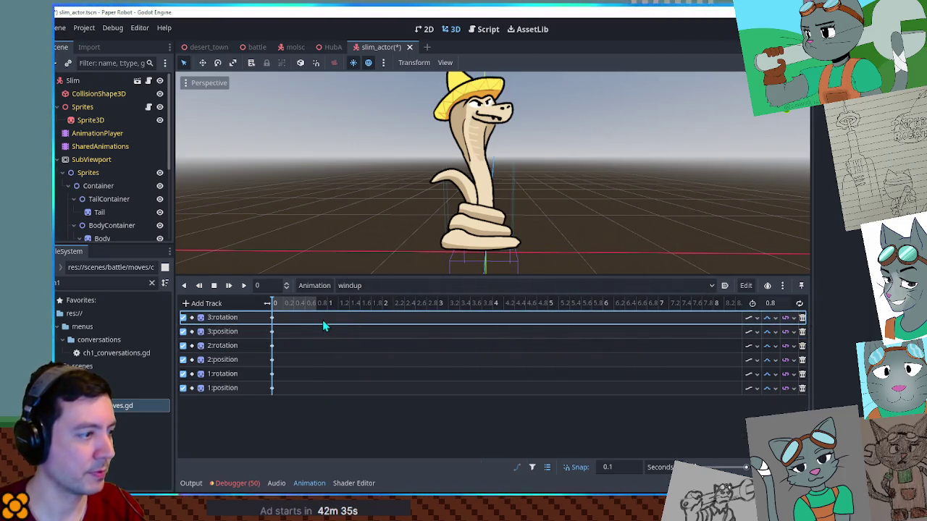
{"action": "left_click_drag", "start_coordinate": [286, 313], "coordinate": [265, 411]}
{"action": "key", "text": "Delete"}
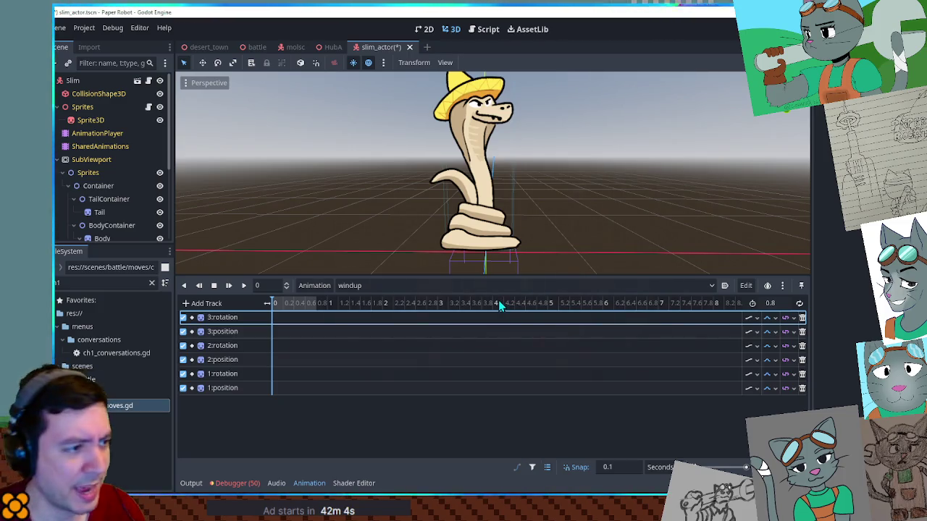
{"action": "left_click", "coordinate": [438, 285]}
- Delete the remaining tracks from the windup animation
{"action": "left_click", "coordinate": [409, 286]}
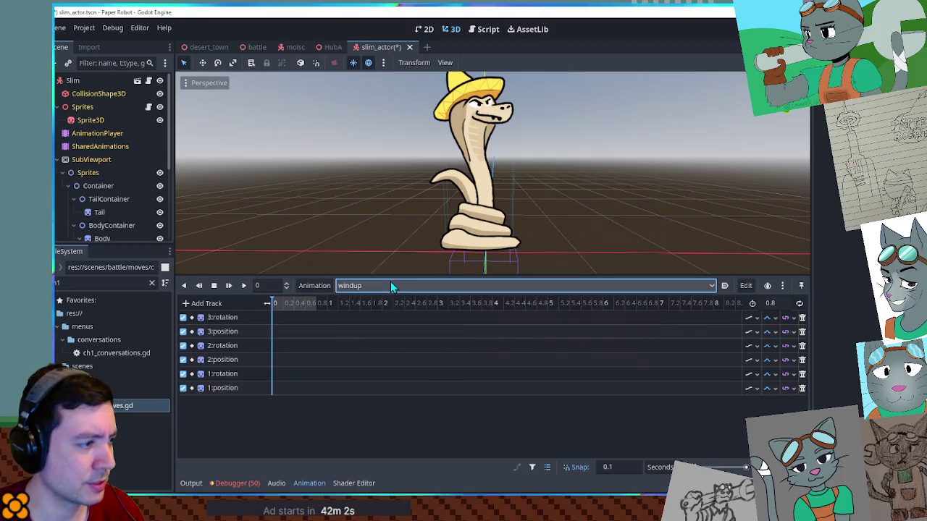
{"action": "left_click", "coordinate": [391, 285]}
{"action": "left_click", "coordinate": [801, 318]}
{"action": "left_click", "coordinate": [801, 317]}
{"action": "left_click", "coordinate": [801, 317]}
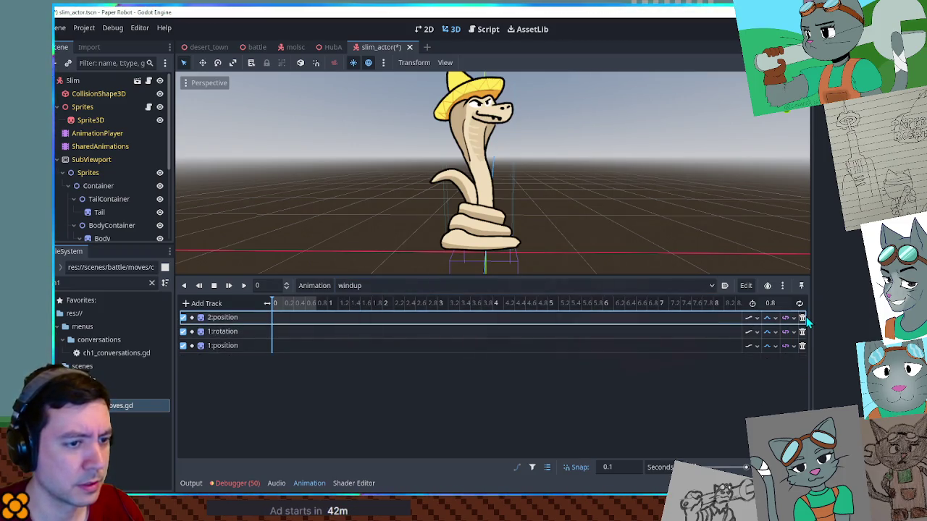
{"action": "left_click", "coordinate": [802, 317]}
{"action": "left_click", "coordinate": [801, 317]}
{"action": "left_click", "coordinate": [801, 317]}
{"action": "left_click", "coordinate": [385, 287]}
{"action": "left_click", "coordinate": [385, 286]}
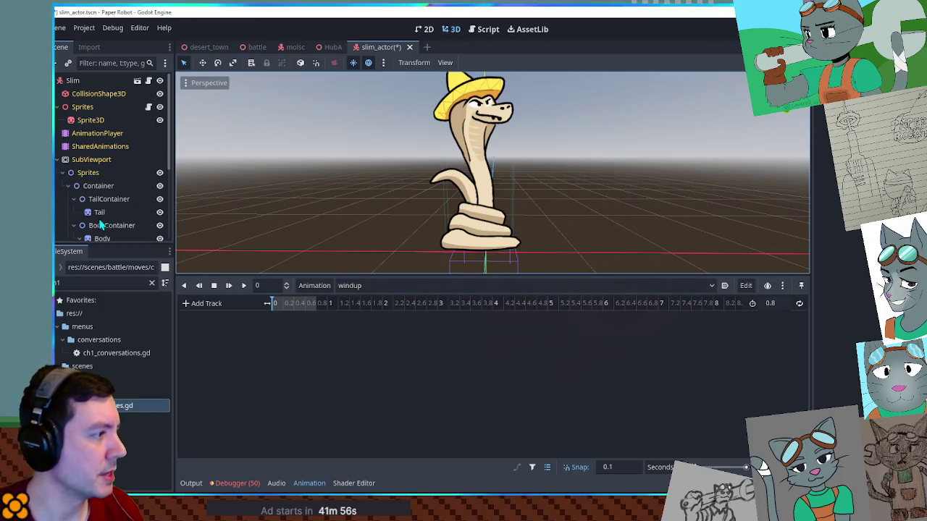
- Key the BodyContainer position at 0 and again at 0.8 seconds
{"action": "left_click", "coordinate": [101, 225]}
{"action": "left_click", "coordinate": [449, 29]}
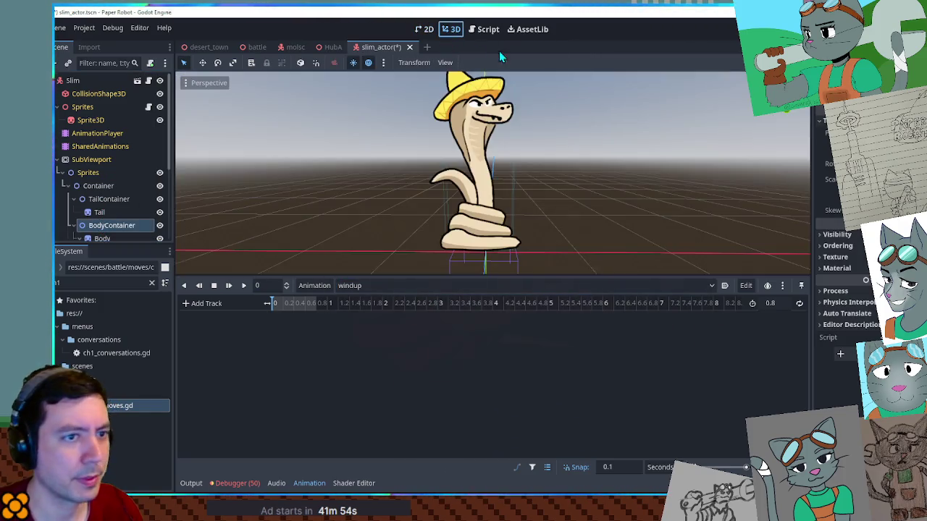
{"action": "key", "text": "Insert"}
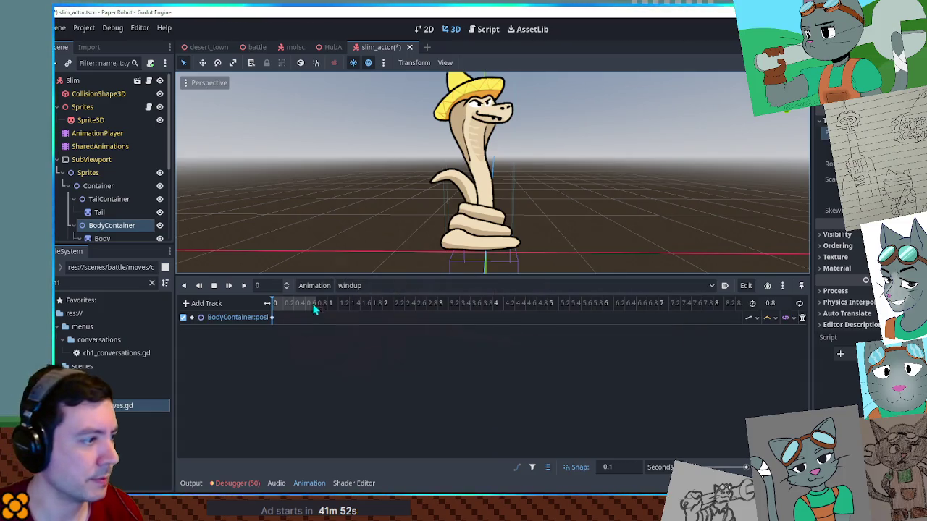
{"action": "right_click", "coordinate": [308, 320]}
{"action": "left_click", "coordinate": [312, 325]}
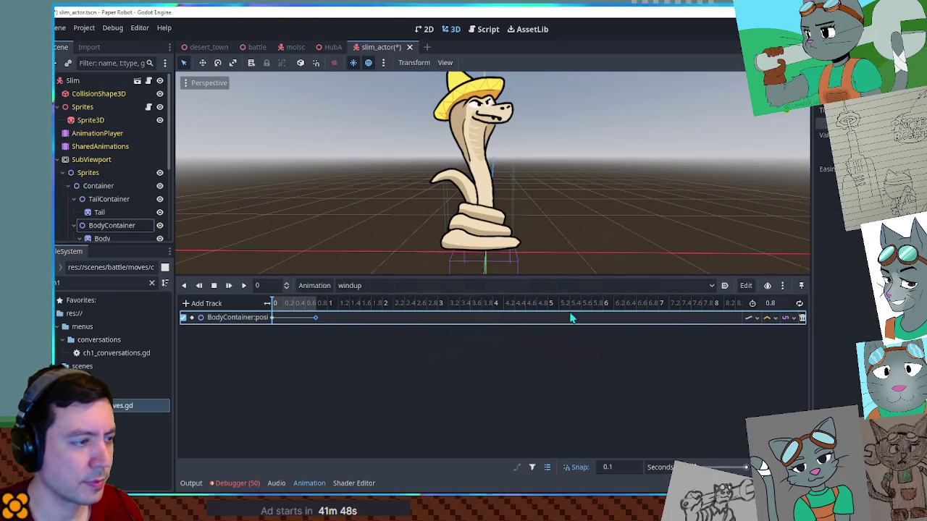
- Preview the windup animation, turning looping on and then off again
{"action": "left_click", "coordinate": [248, 285]}
{"action": "left_click", "coordinate": [799, 303]}
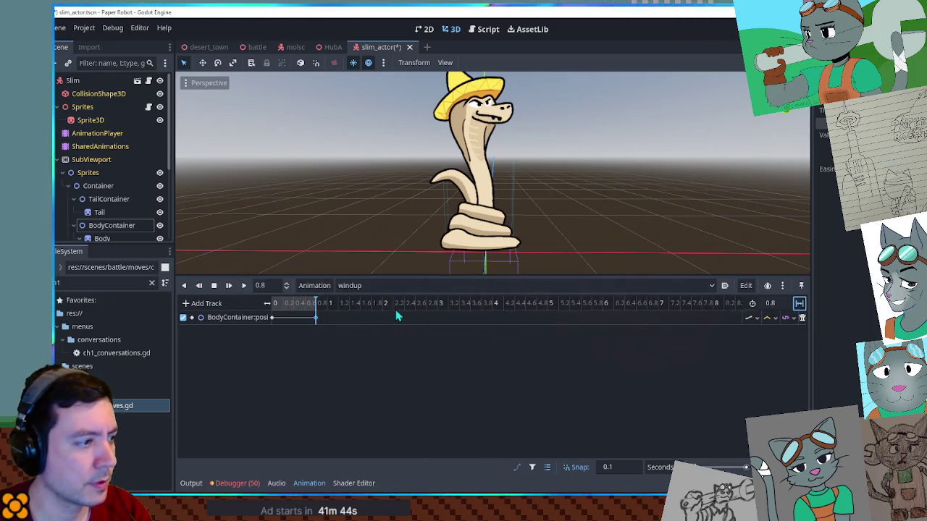
{"action": "left_click", "coordinate": [243, 287]}
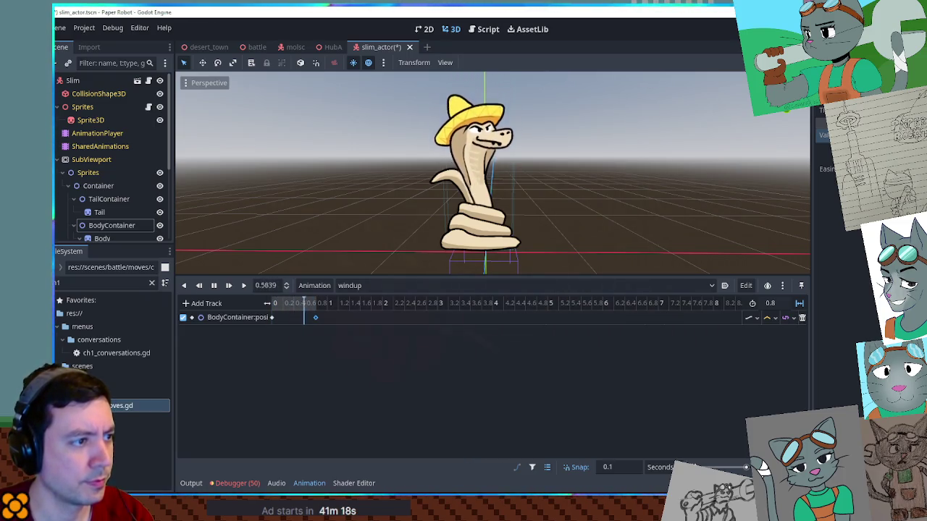
{"action": "left_click", "coordinate": [214, 285]}
{"action": "left_click", "coordinate": [798, 303]}
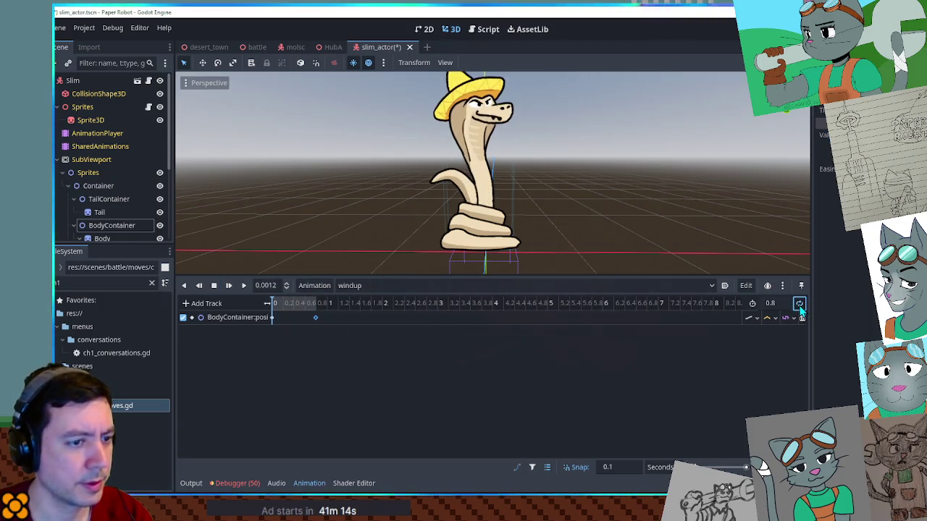
{"action": "left_click", "coordinate": [798, 304]}
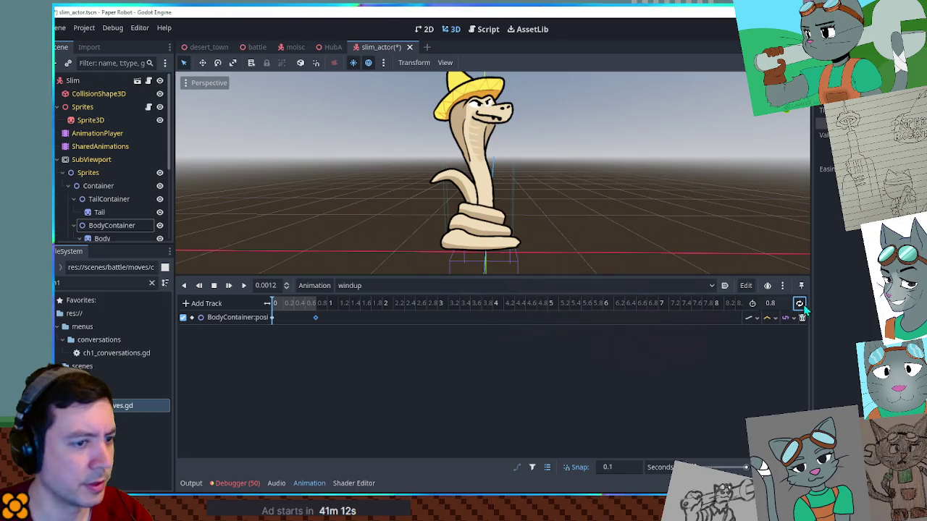
{"action": "left_click", "coordinate": [242, 287]}
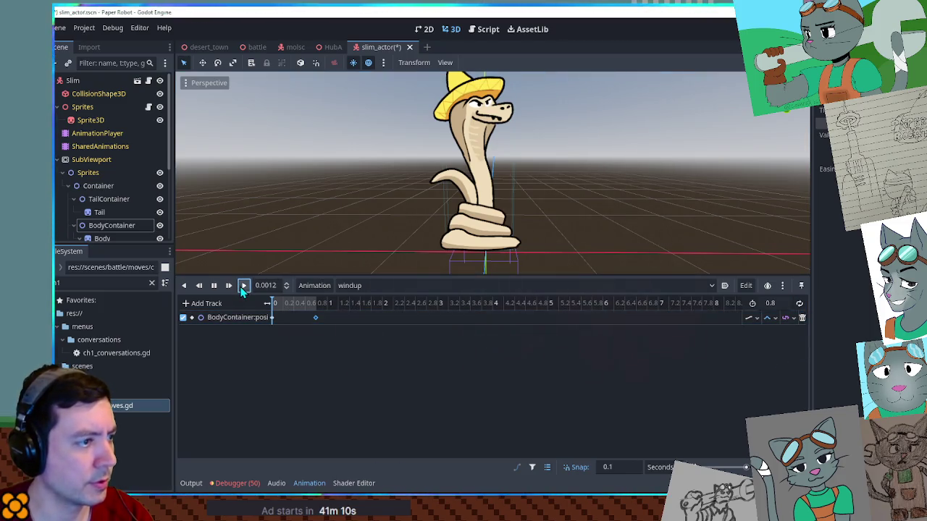
{"action": "left_click", "coordinate": [214, 286]}
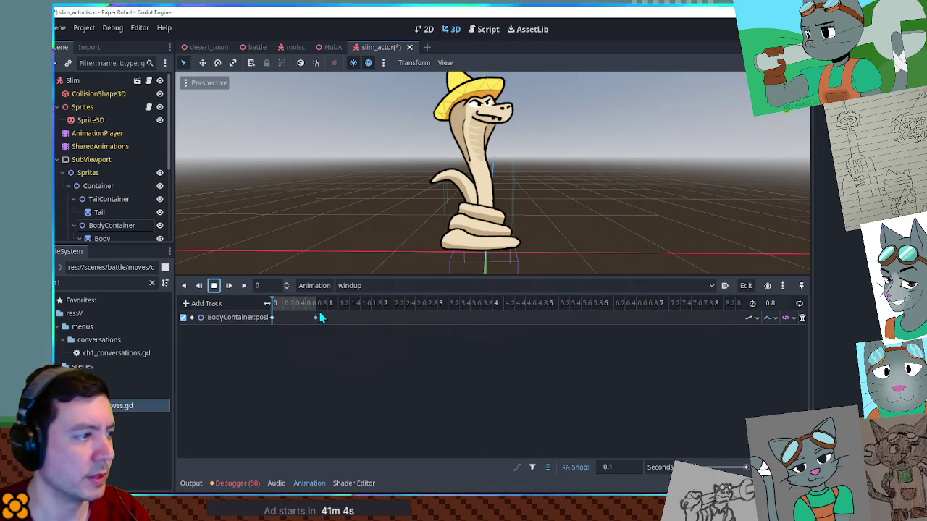
- Add a BodyContainer rotation track keyed at 0 seconds
{"action": "left_click", "coordinate": [113, 226]}
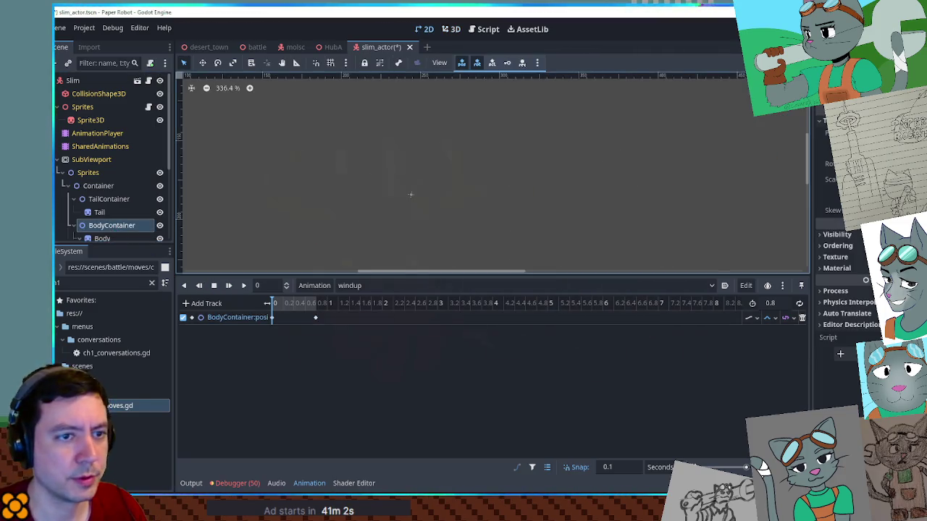
{"action": "left_click", "coordinate": [451, 30]}
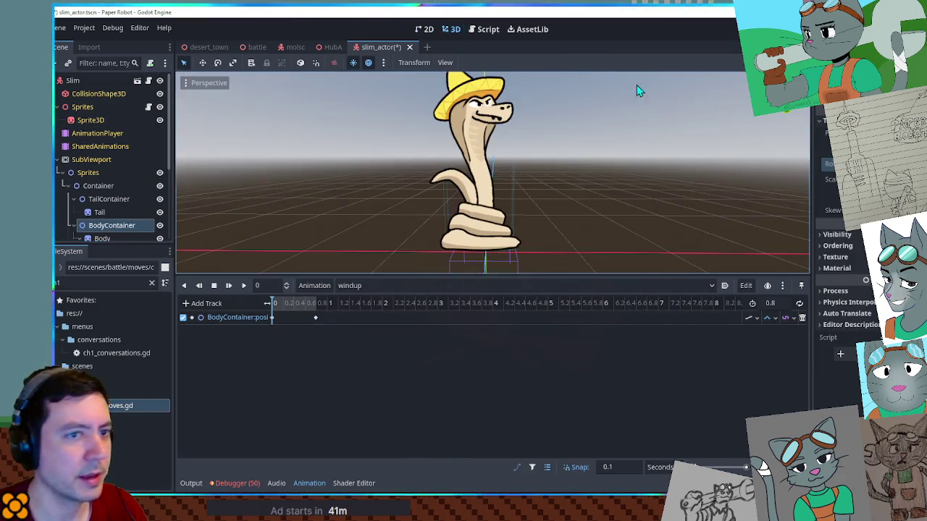
{"action": "left_click", "coordinate": [914, 164]}
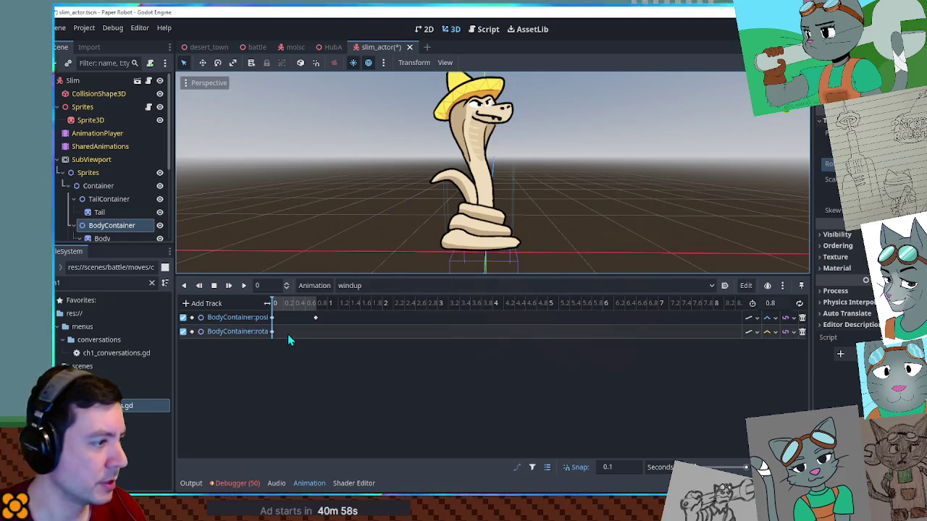
- Add several BodyContainer rotation keys around 0.6–0.8 seconds and change that track's interpolation
{"action": "right_click", "coordinate": [314, 332]}
{"action": "left_click", "coordinate": [337, 340]}
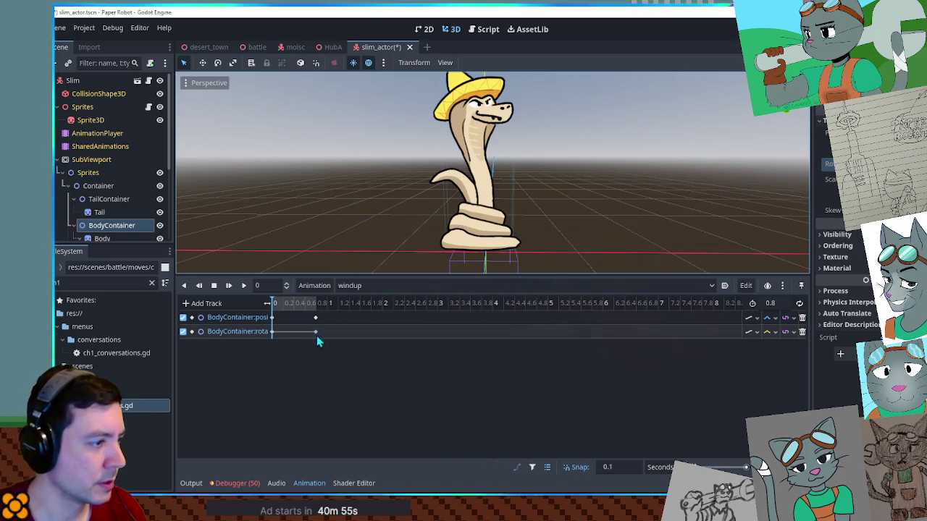
{"action": "left_click", "coordinate": [283, 332]}
{"action": "left_click_drag", "start_coordinate": [314, 334], "coordinate": [302, 334]}
{"action": "right_click", "coordinate": [307, 333]}
{"action": "left_click", "coordinate": [311, 338]}
{"action": "right_click", "coordinate": [308, 332]}
{"action": "left_click", "coordinate": [316, 337]}
{"action": "right_click", "coordinate": [315, 333]}
{"action": "left_click", "coordinate": [321, 338]}
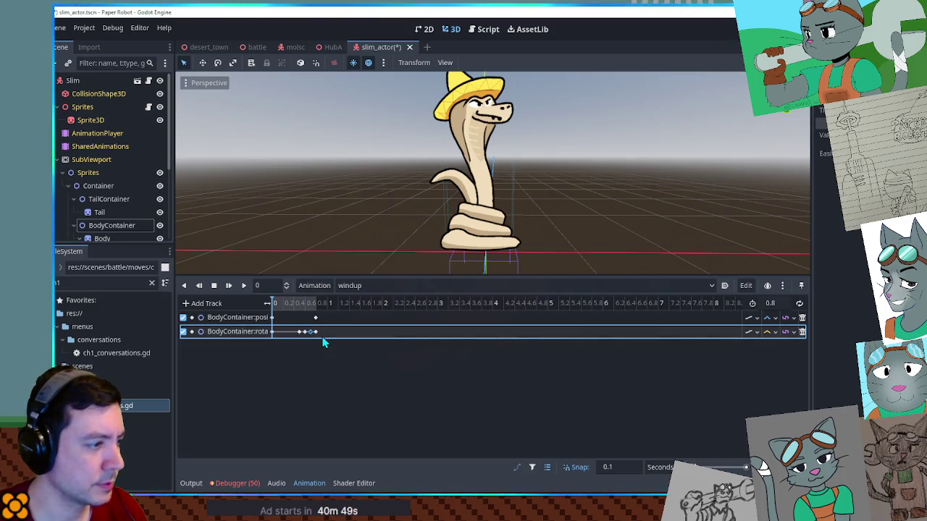
{"action": "left_click", "coordinate": [769, 337]}
{"action": "left_click", "coordinate": [782, 369]}
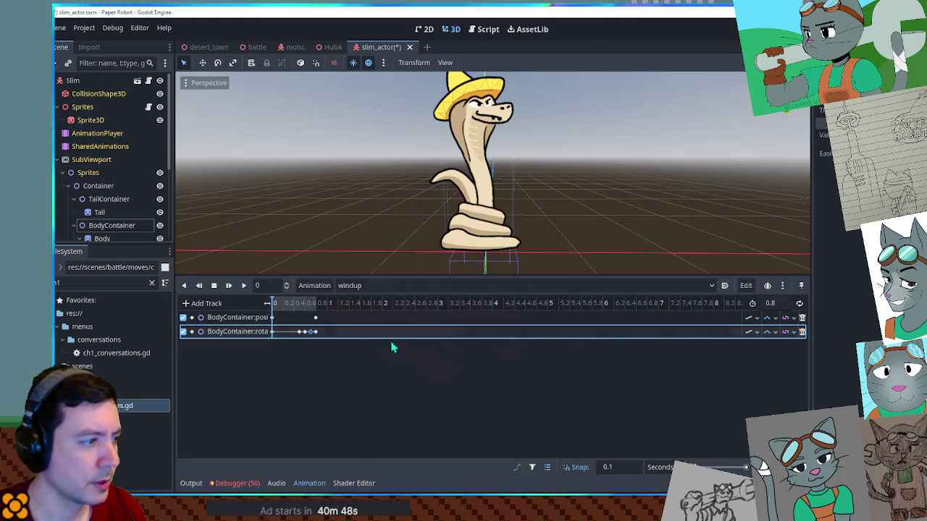
- Preview the rotation motion and set the windup length to 1.5 seconds
{"action": "left_click", "coordinate": [314, 333]}
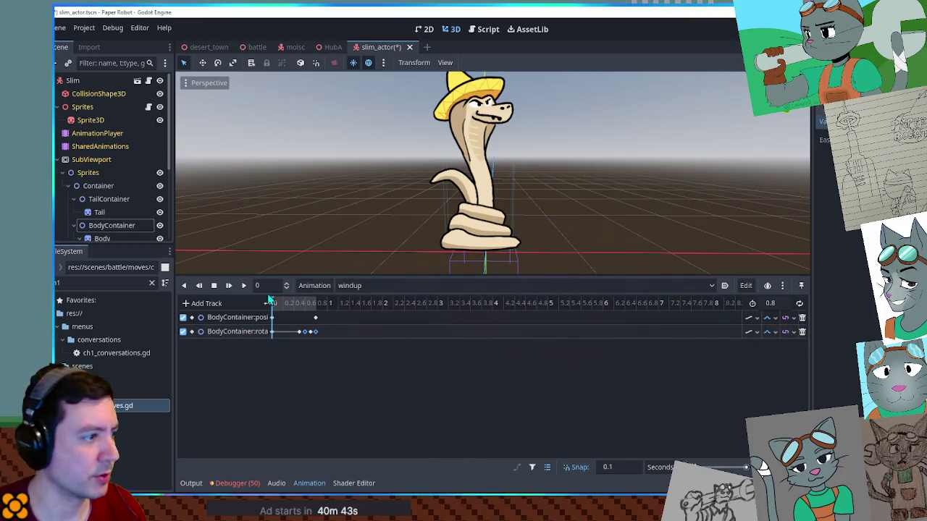
{"action": "left_click", "coordinate": [245, 288]}
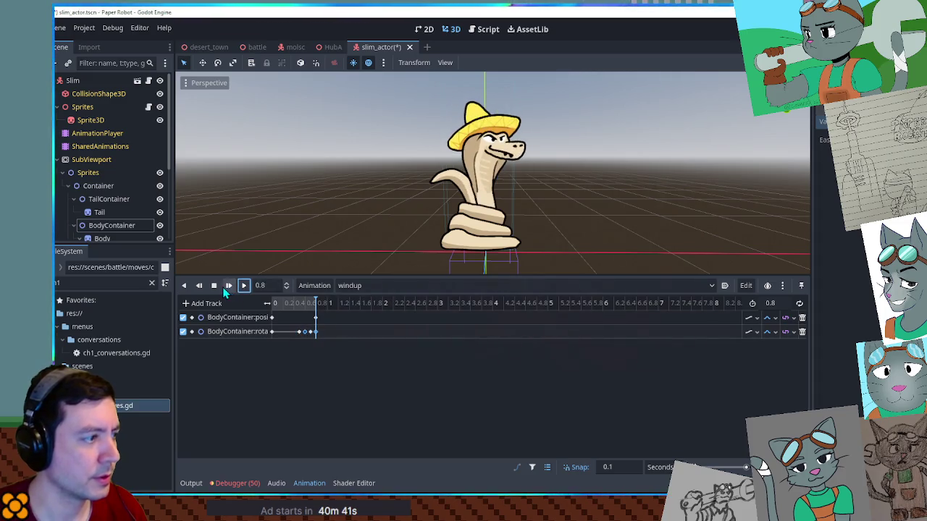
{"action": "mouse_move", "coordinate": [275, 305]}
{"action": "left_mouse_down"}
{"action": "mouse_move", "coordinate": [290, 304]}
{"action": "mouse_move", "coordinate": [258, 307]}
{"action": "left_mouse_up"}
{"action": "left_click", "coordinate": [303, 333]}
{"action": "left_click", "coordinate": [290, 304]}
{"action": "left_click", "coordinate": [243, 286]}
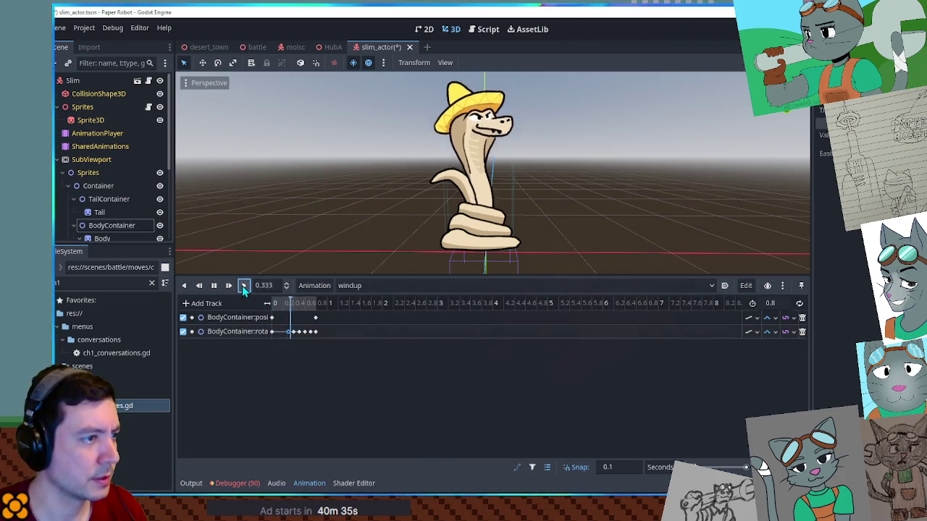
{"action": "left_click", "coordinate": [219, 286]}
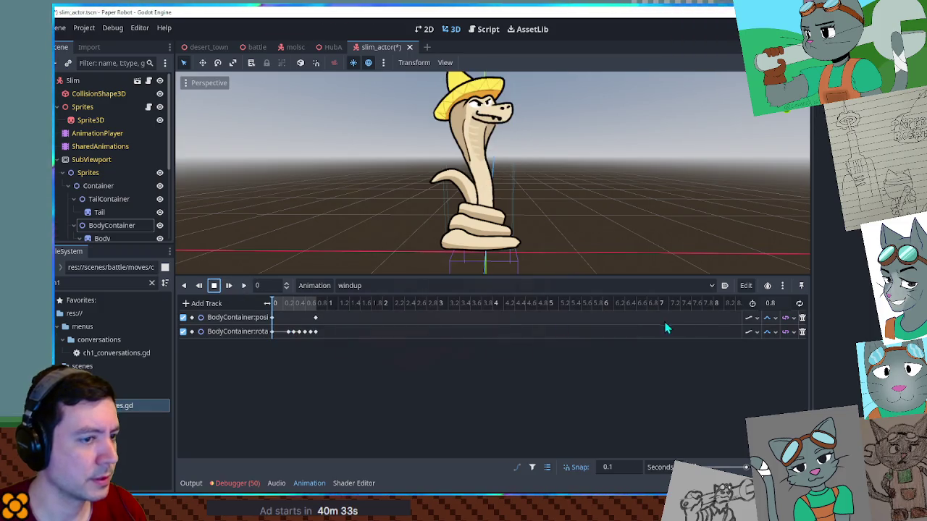
{"action": "type", "text": "1.5"}
{"action": "key", "text": "Return"}
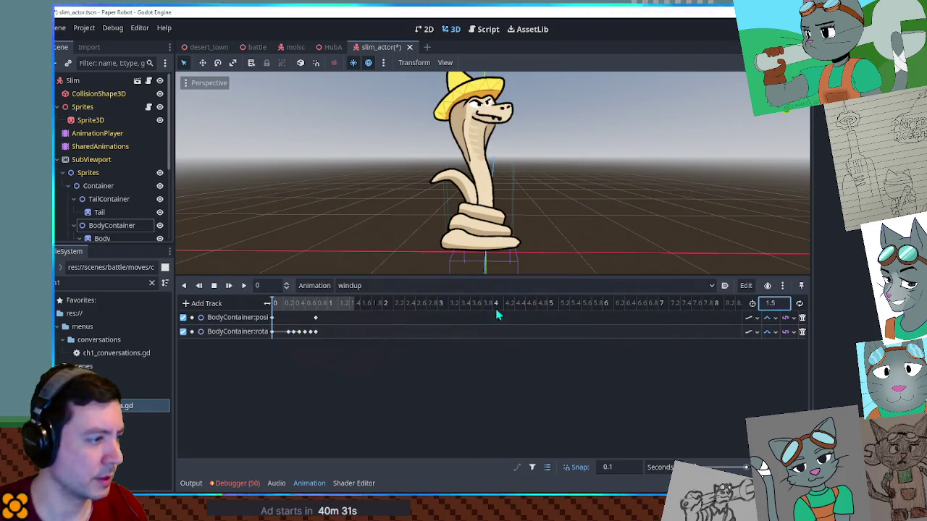
- Shift the rotation and position keys later in the timeline and preview the result
{"action": "left_click_drag", "start_coordinate": [337, 335], "coordinate": [283, 315]}
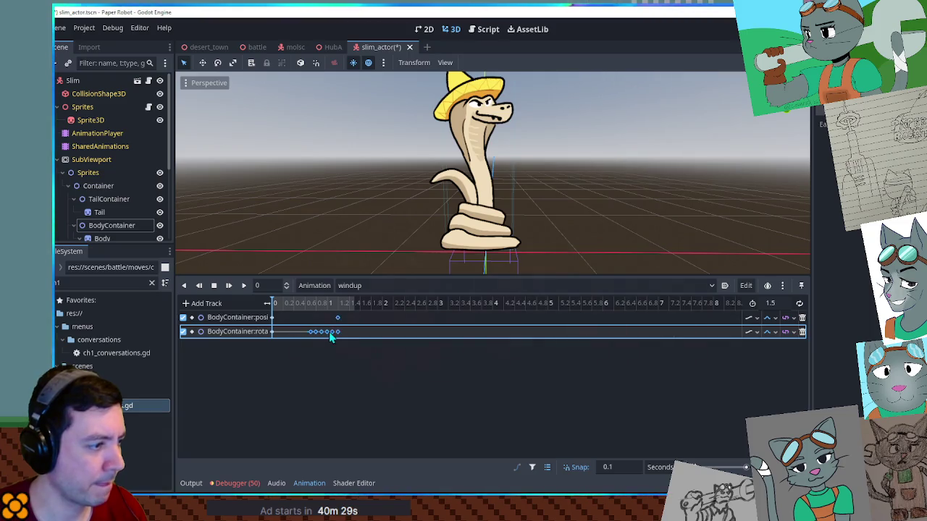
{"action": "left_click_drag", "start_coordinate": [339, 334], "coordinate": [344, 334]}
{"action": "left_click", "coordinate": [244, 286]}
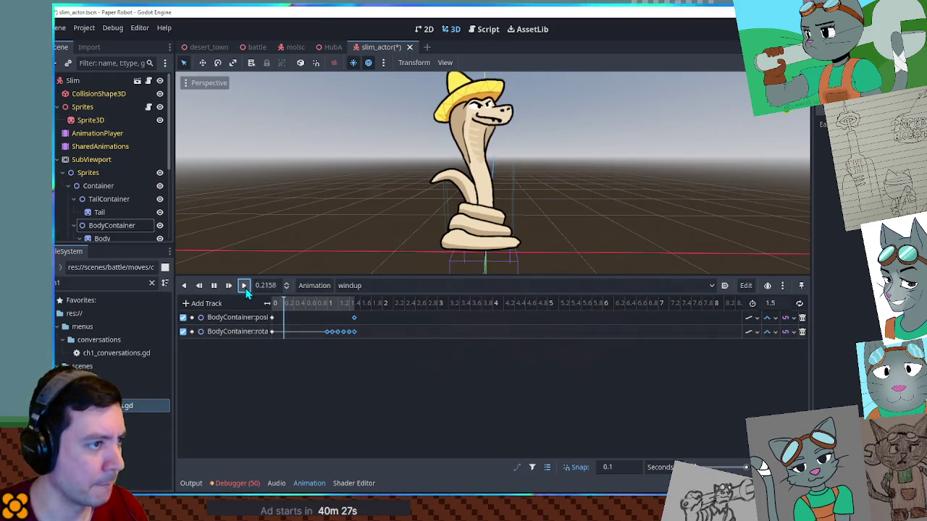
{"action": "left_click", "coordinate": [215, 286]}
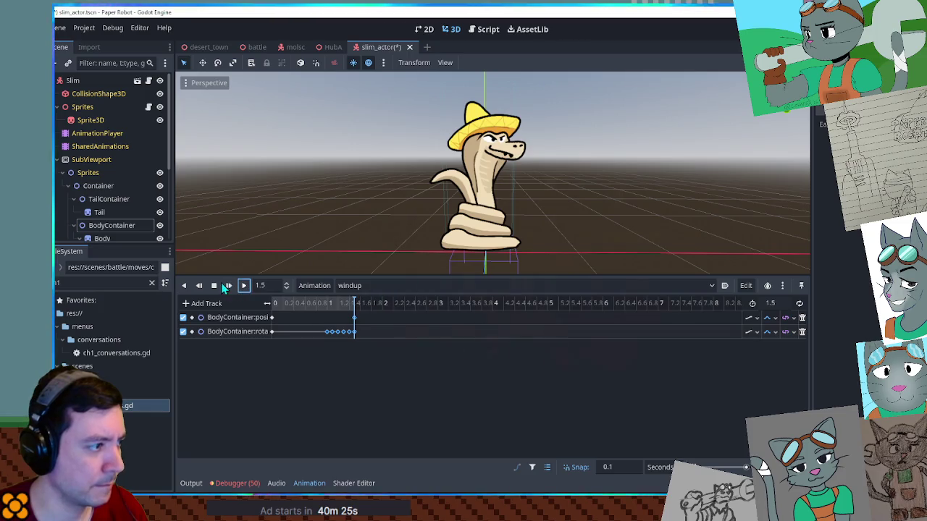
- Add another position key and move the later one to about 1.15 seconds
{"action": "left_click", "coordinate": [354, 318]}
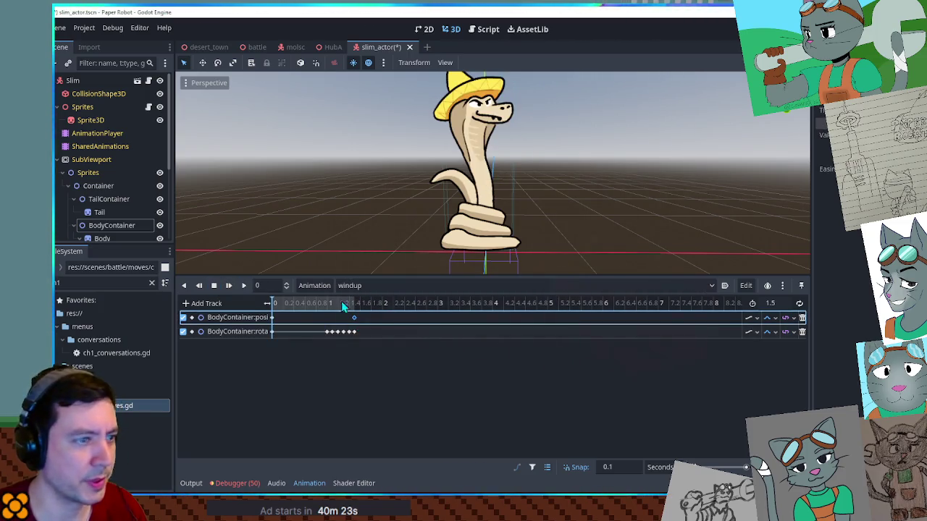
{"action": "left_click", "coordinate": [275, 323]}
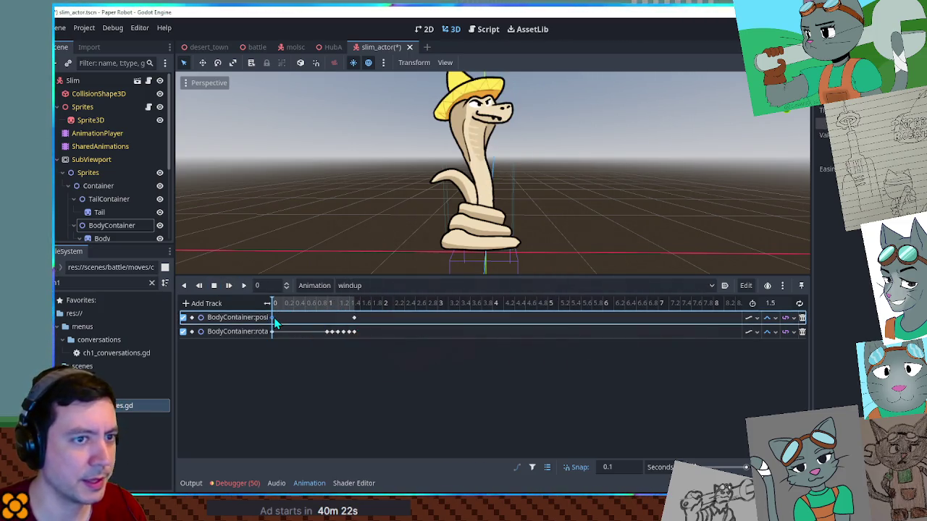
{"action": "right_click", "coordinate": [330, 319]}
{"action": "left_click", "coordinate": [340, 346]}
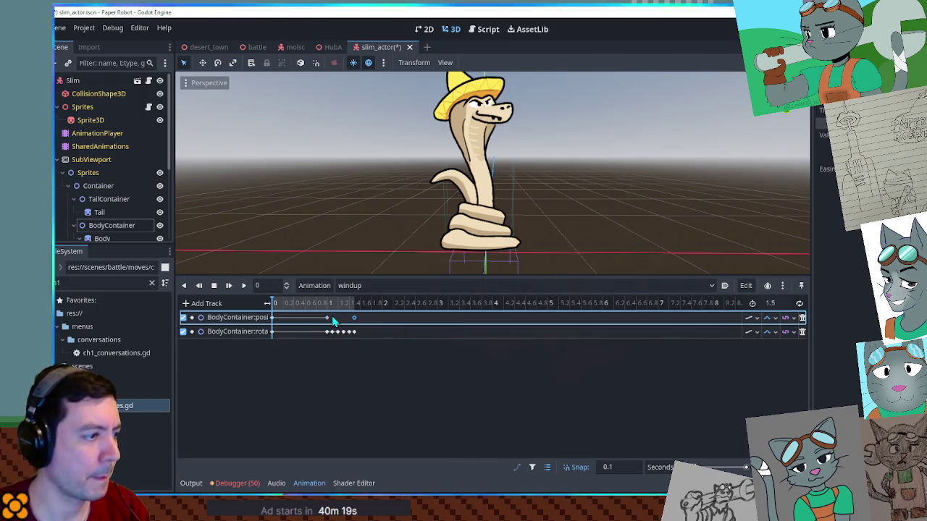
{"action": "left_click", "coordinate": [326, 306]}
{"action": "right_click", "coordinate": [331, 322]}
{"action": "left_click", "coordinate": [358, 325]}
{"action": "left_click_drag", "start_coordinate": [354, 317], "coordinate": [338, 318]}
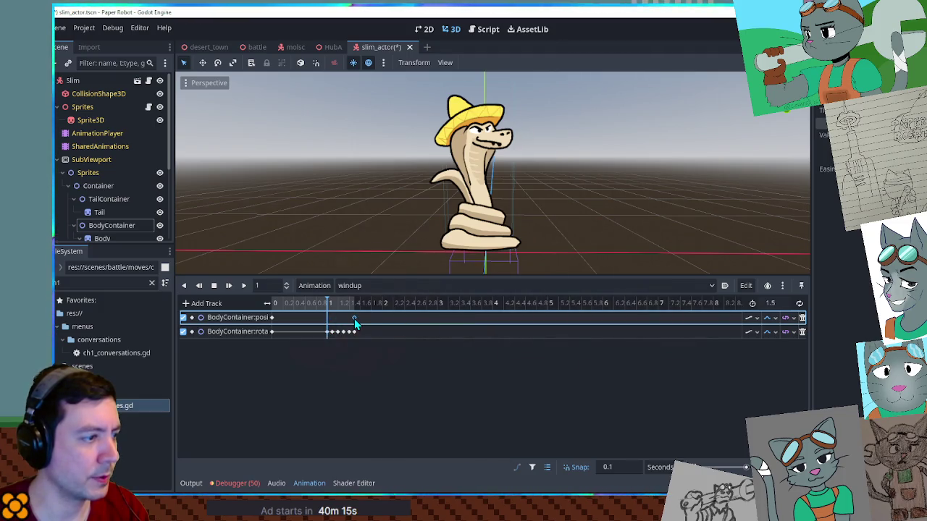
- Add a BodyContainer scale track keyed at 1 second
{"action": "left_click", "coordinate": [120, 227]}
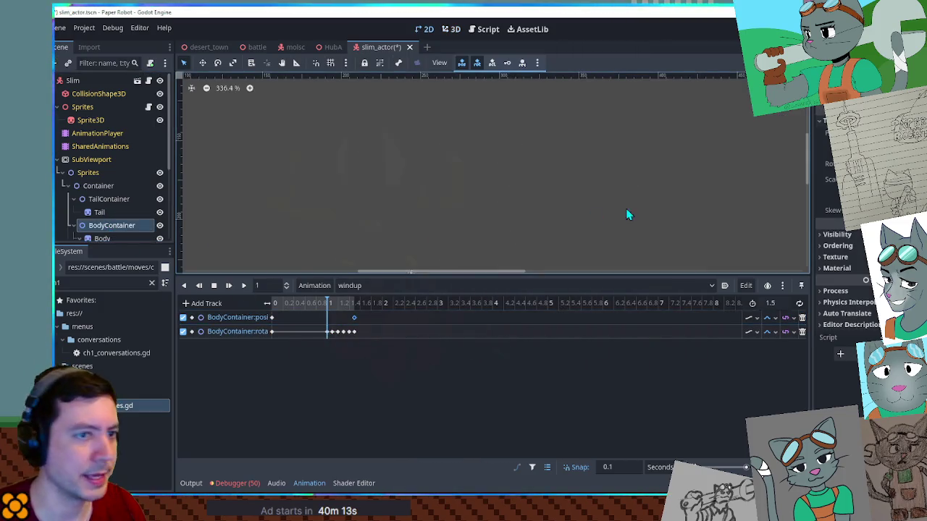
{"action": "left_click", "coordinate": [451, 29]}
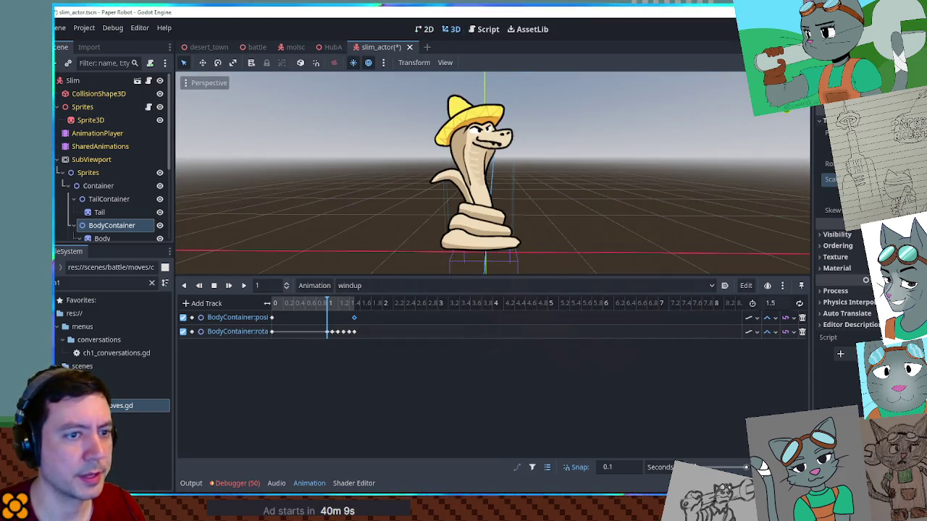
{"action": "left_click", "coordinate": [908, 178]}
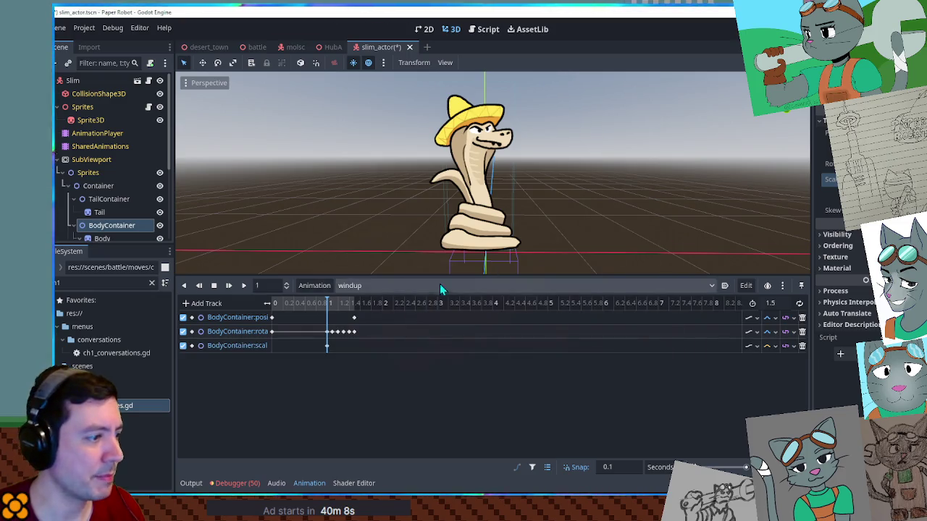
- Delete the position keyframes and glance at the RESET animation before returning to windup
{"action": "left_click", "coordinate": [273, 317]}
{"action": "left_click", "coordinate": [354, 317], "text": "shift"}
{"action": "key", "text": "Delete"}
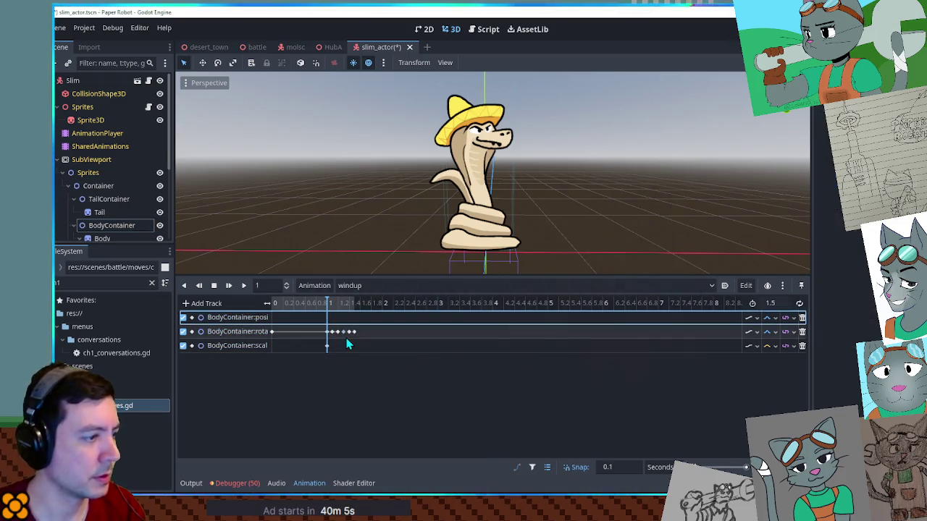
{"action": "left_click", "coordinate": [355, 285]}
{"action": "left_click", "coordinate": [355, 299]}
{"action": "left_click", "coordinate": [355, 285]}
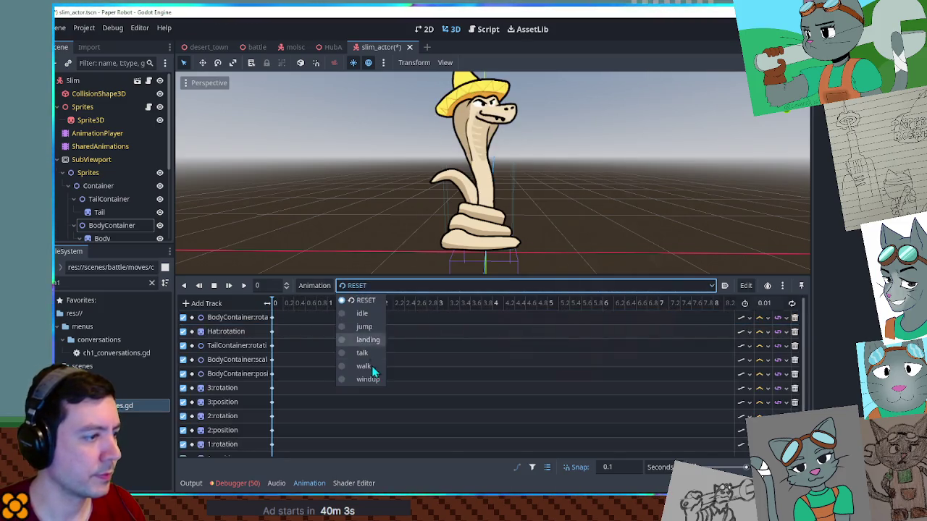
{"action": "left_click", "coordinate": [371, 380]}
- Add a second scale key and move the first one earlier to 0.8 seconds
{"action": "left_click", "coordinate": [327, 345]}
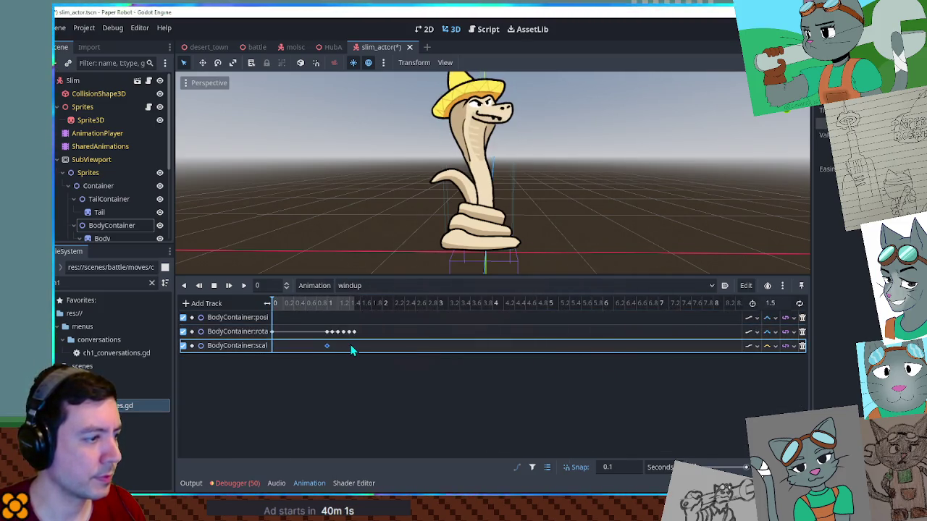
{"action": "right_click", "coordinate": [350, 344]}
{"action": "left_click", "coordinate": [362, 354]}
{"action": "left_click_drag", "start_coordinate": [326, 346], "coordinate": [299, 346]}
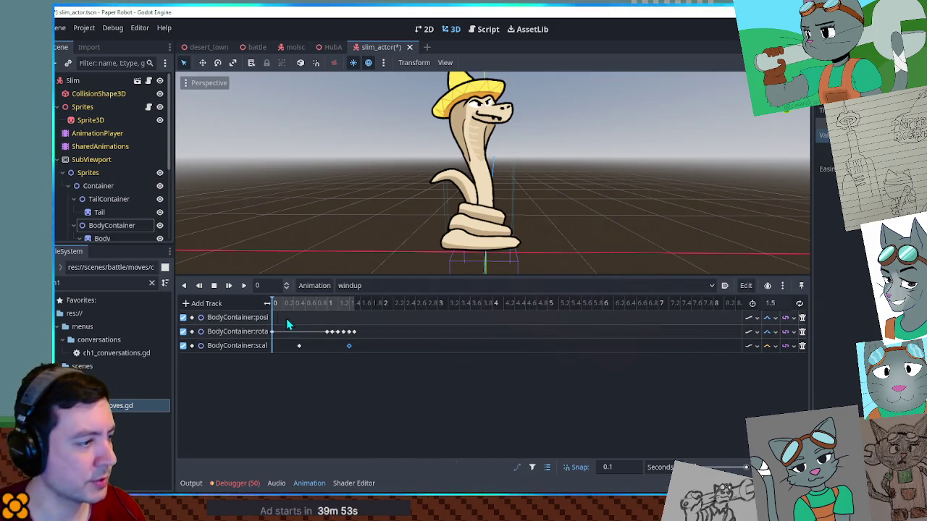
{"action": "left_click", "coordinate": [243, 286]}
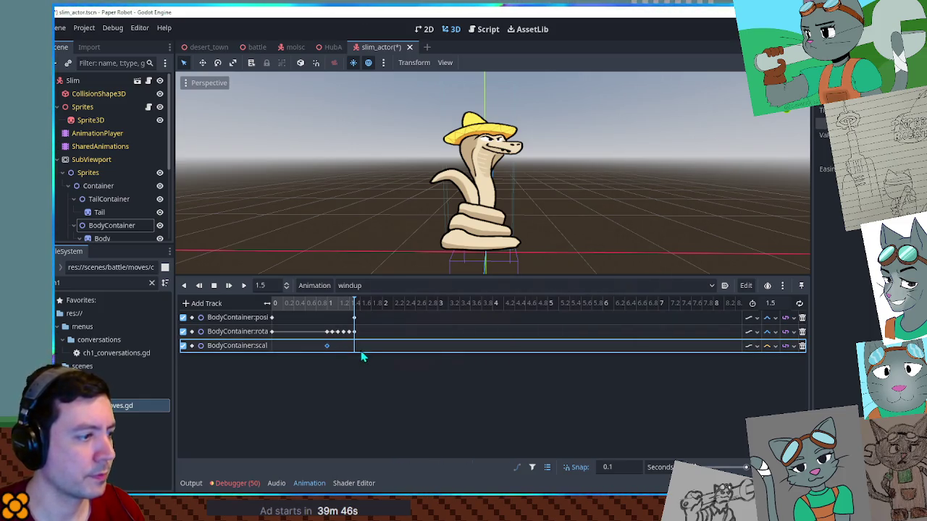
- Insert a scale key at 1.4 seconds and change the scale track's interpolation
{"action": "right_click", "coordinate": [353, 348]}
{"action": "left_click", "coordinate": [356, 352]}
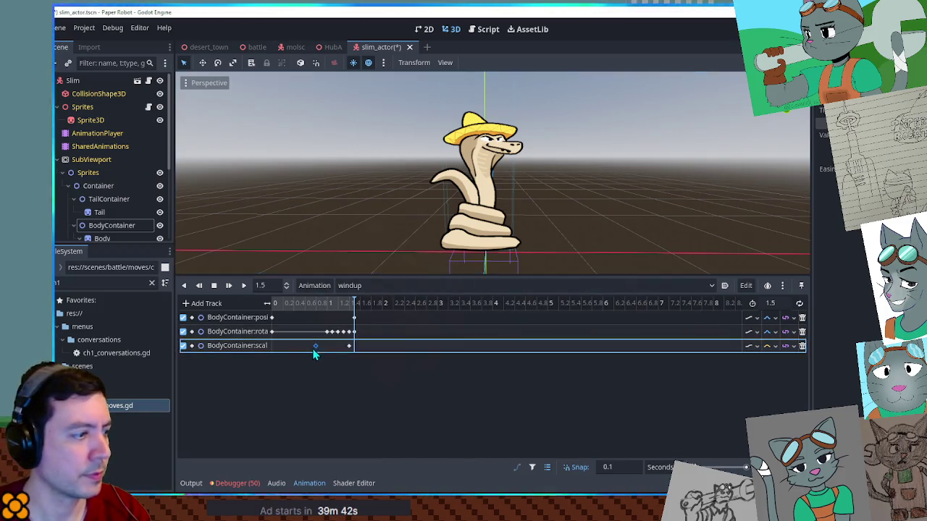
{"action": "left_click", "coordinate": [350, 347]}
{"action": "left_click", "coordinate": [349, 346]}
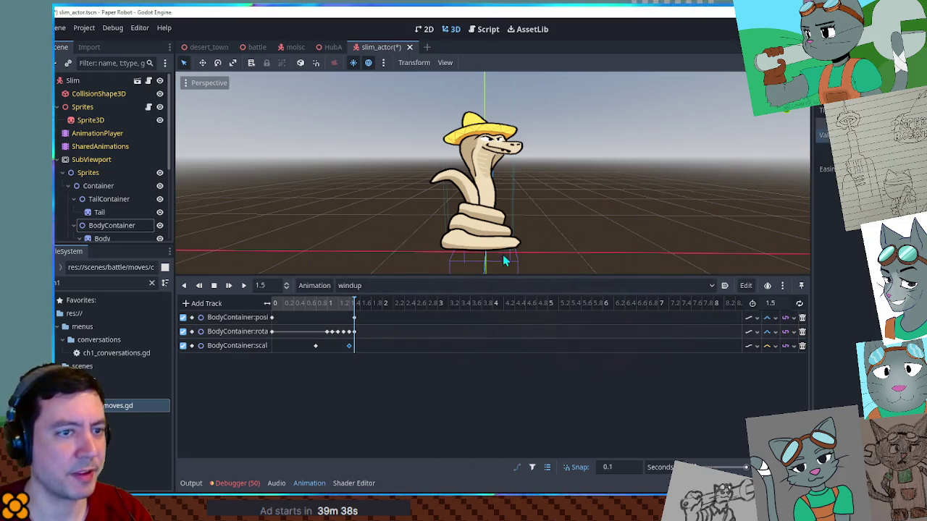
{"action": "left_click", "coordinate": [767, 345]}
{"action": "left_click", "coordinate": [782, 373]}
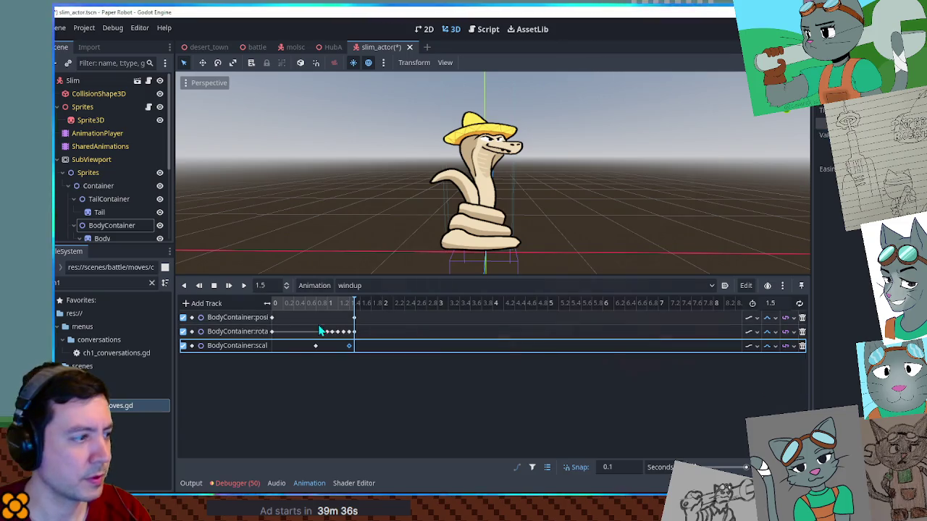
{"action": "left_click", "coordinate": [241, 288]}
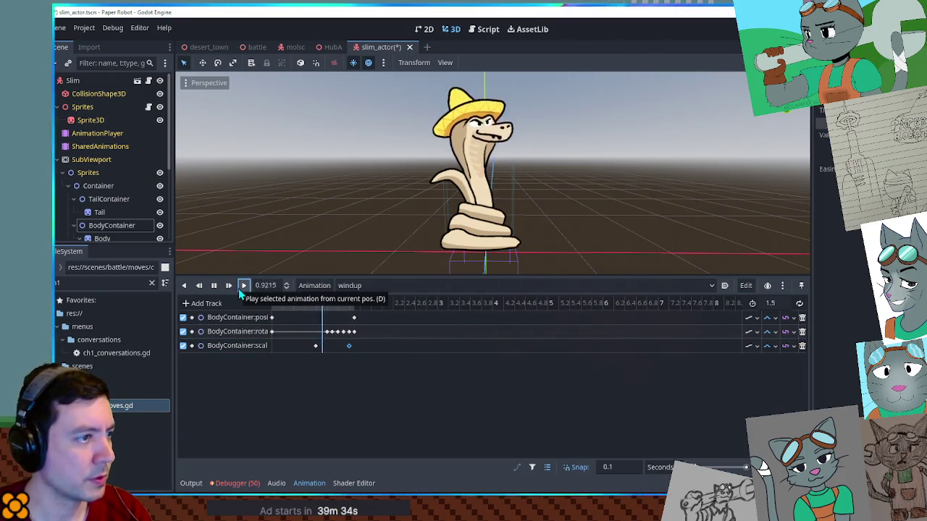
{"action": "left_click", "coordinate": [213, 285]}
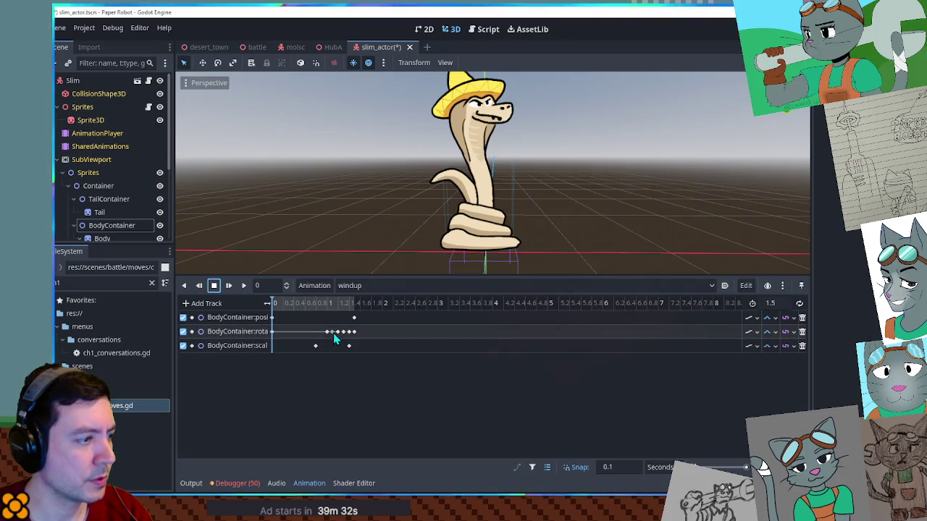
- Check the rotation keys running to 1.5 seconds, replay the windup, and select TailContainer
{"action": "left_click_drag", "start_coordinate": [319, 330], "coordinate": [376, 338]}
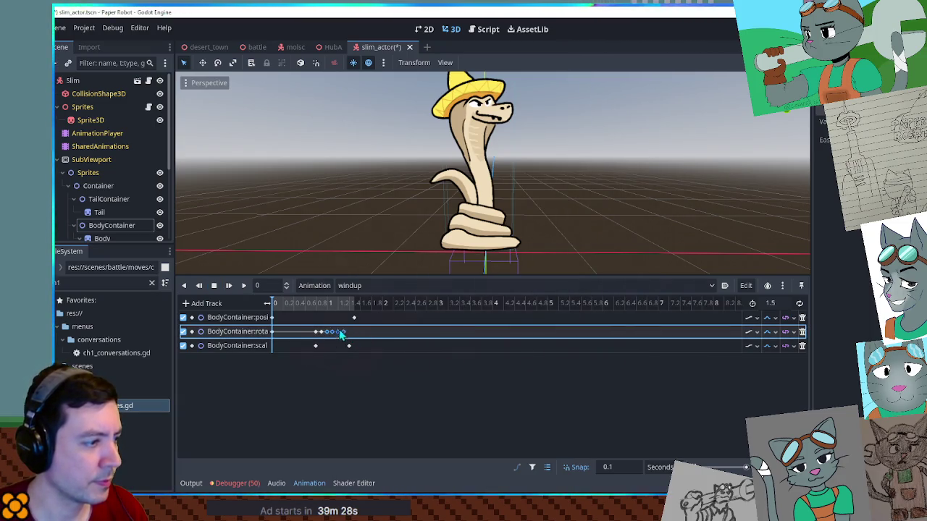
{"action": "left_click", "coordinate": [348, 340]}
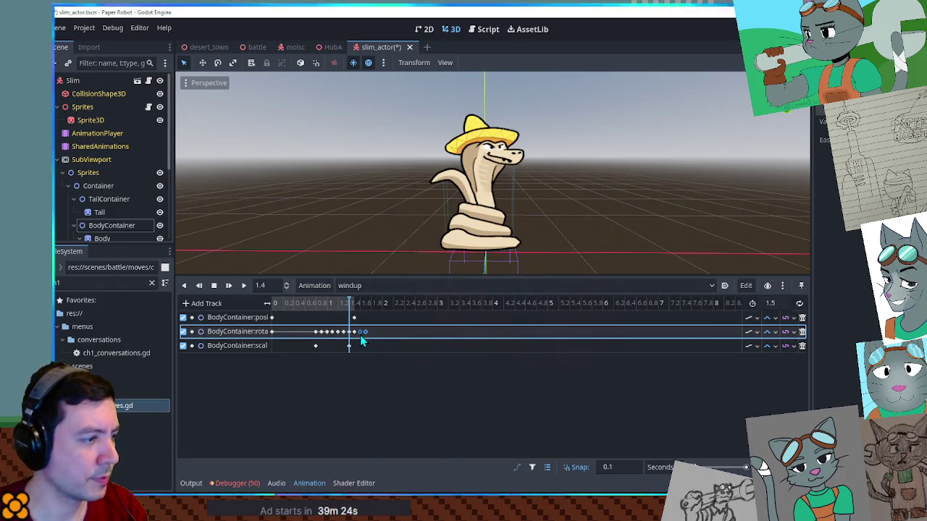
{"action": "left_click_drag", "start_coordinate": [349, 304], "coordinate": [270, 304]}
{"action": "left_click", "coordinate": [243, 285]}
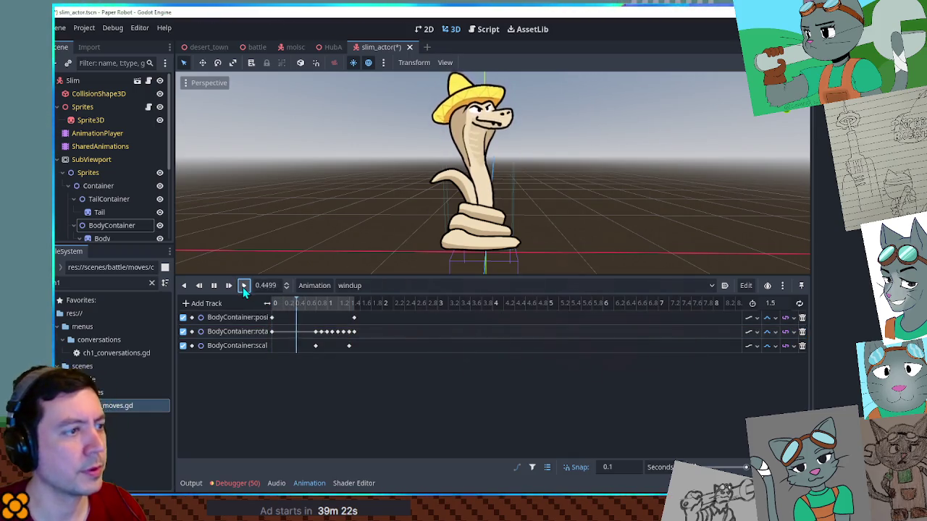
{"action": "left_click", "coordinate": [217, 287]}
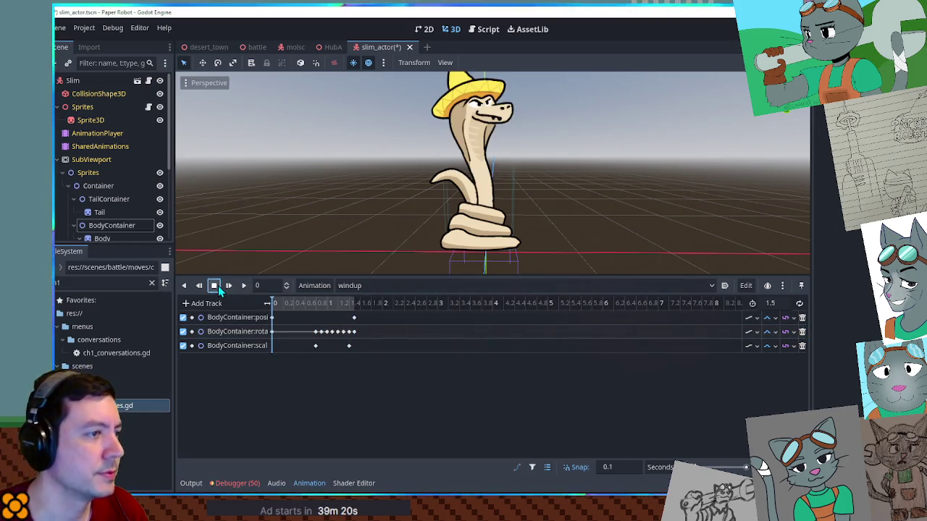
{"action": "left_click", "coordinate": [243, 286]}
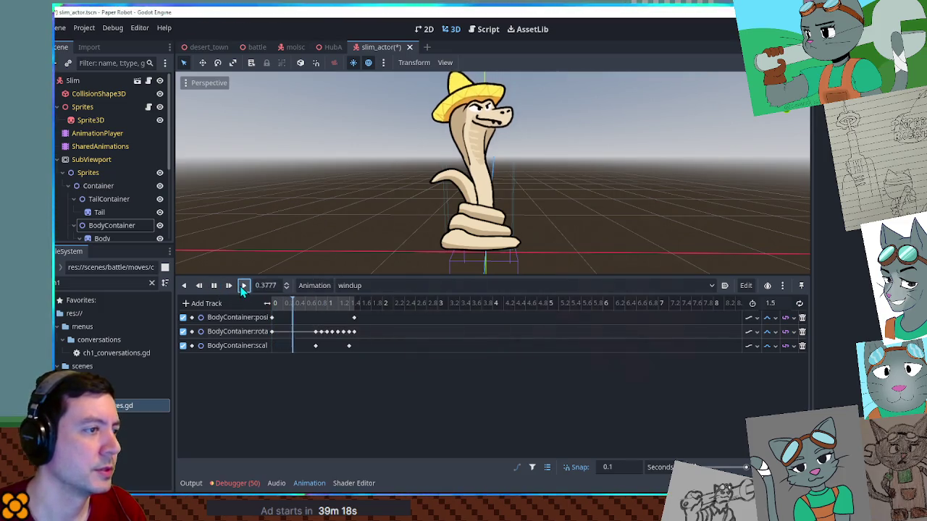
{"action": "left_click", "coordinate": [216, 286]}
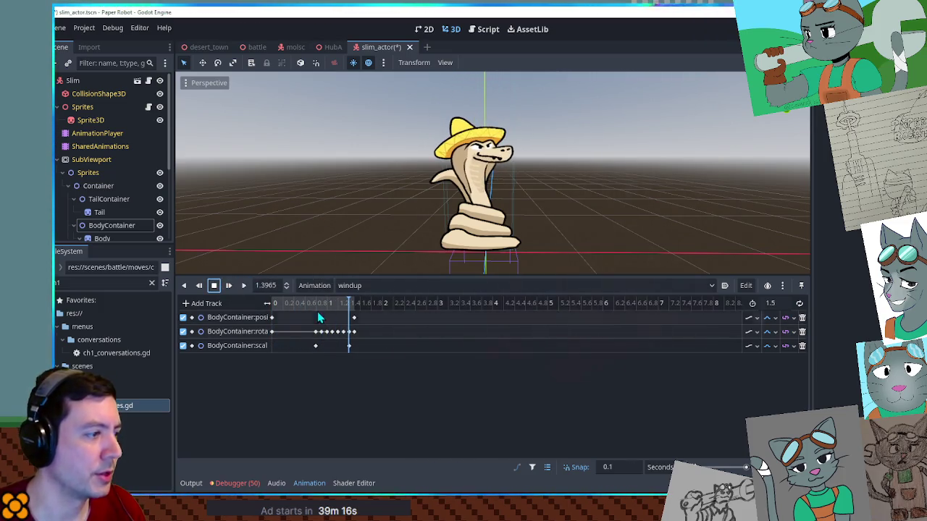
{"action": "left_click", "coordinate": [108, 199]}
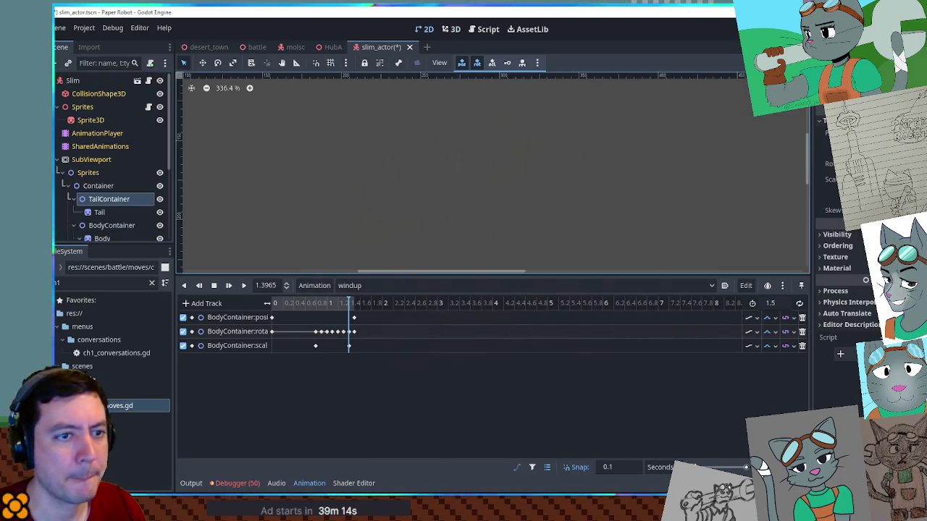
- Key TailContainer rotation at about 1.0 and 1.4 seconds and change its interpolation
{"action": "left_click", "coordinate": [912, 163]}
{"action": "left_click", "coordinate": [451, 29]}
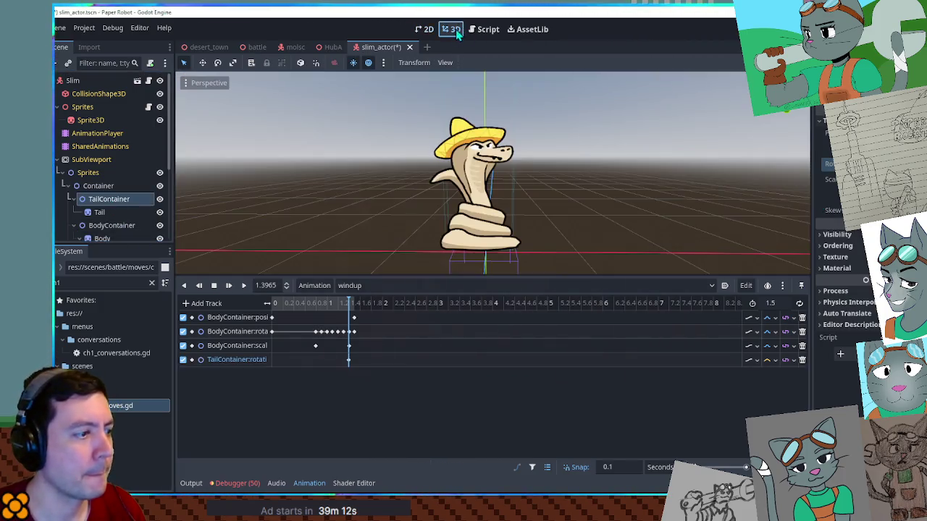
{"action": "left_click_drag", "start_coordinate": [348, 360], "coordinate": [316, 360]}
{"action": "right_click", "coordinate": [348, 360]}
{"action": "left_click", "coordinate": [356, 366]}
{"action": "left_click", "coordinate": [774, 360]}
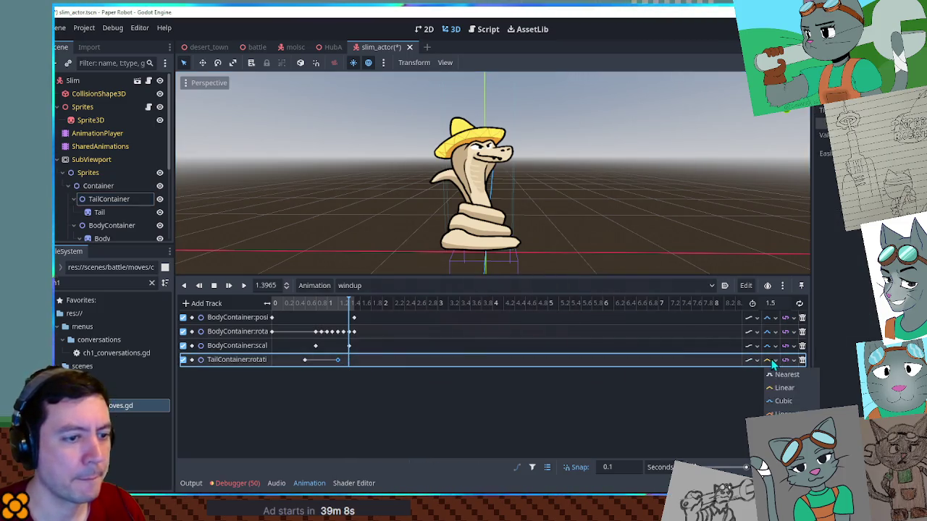
{"action": "left_click", "coordinate": [786, 402]}
- Nudge the second tail key later, preview the windup, and save the slim_actor scene
{"action": "left_click", "coordinate": [336, 319]}
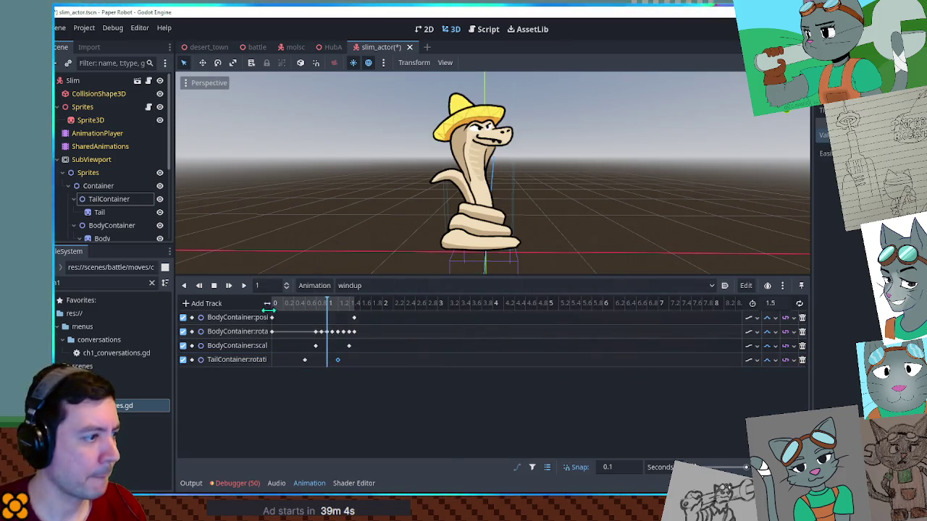
{"action": "left_click_drag", "start_coordinate": [327, 303], "coordinate": [354, 304]}
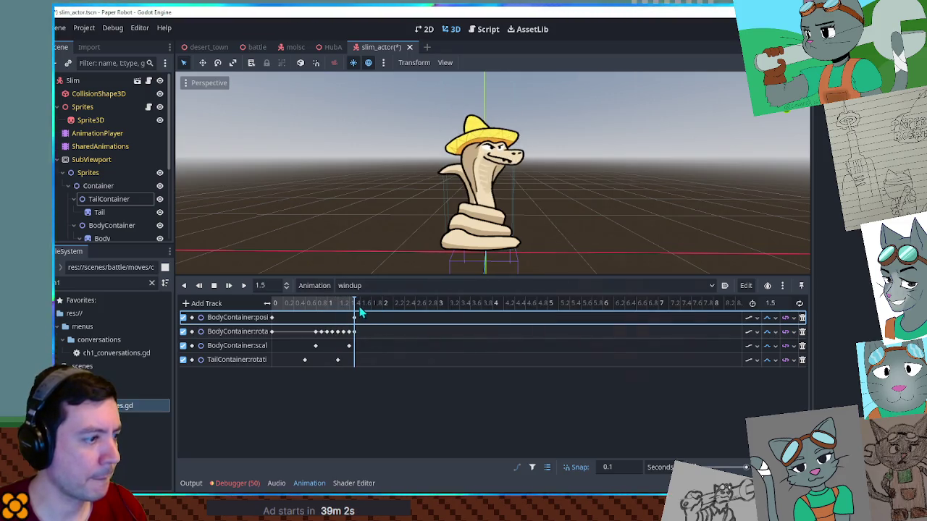
{"action": "left_click_drag", "start_coordinate": [338, 360], "coordinate": [347, 360]}
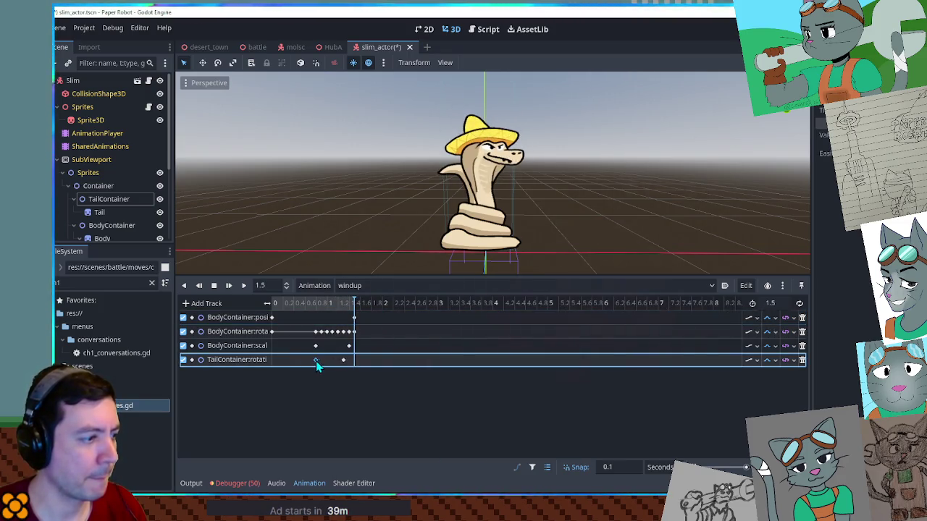
{"action": "left_click", "coordinate": [316, 360]}
{"action": "left_click", "coordinate": [244, 286]}
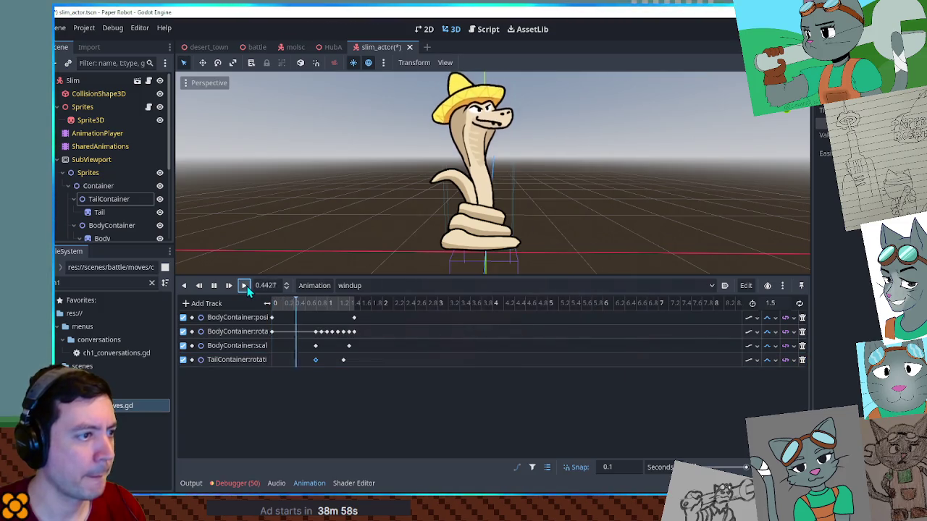
{"action": "left_click", "coordinate": [214, 285]}
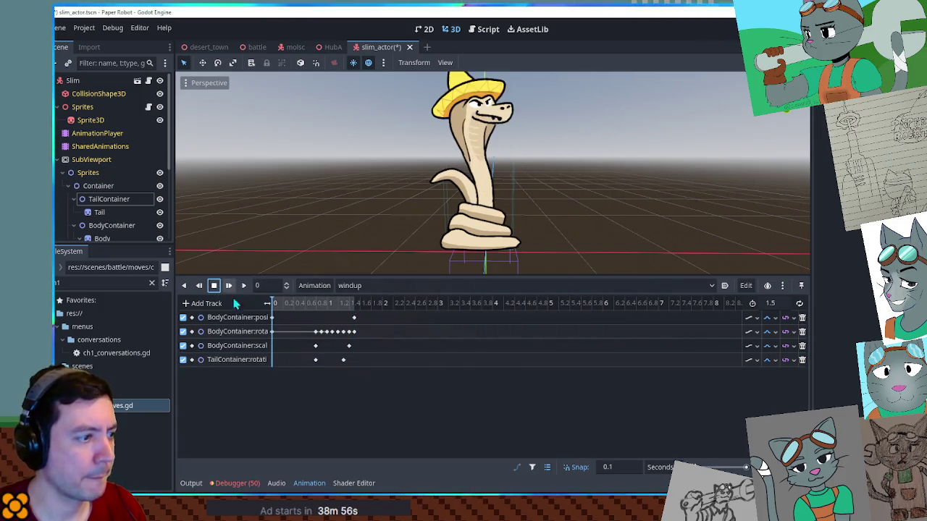
{"action": "key", "text": "ctrl+s"}
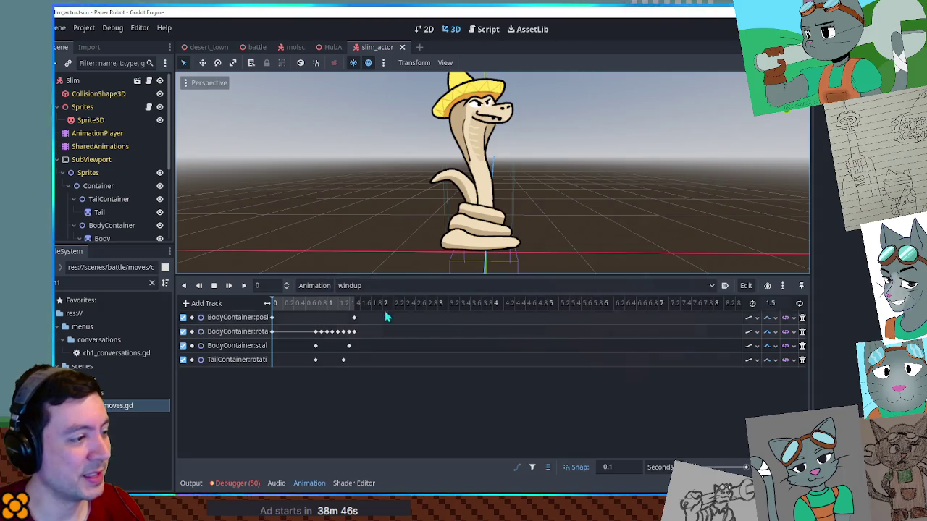
{"action": "left_click_drag", "start_coordinate": [390, 275], "coordinate": [404, 329]}
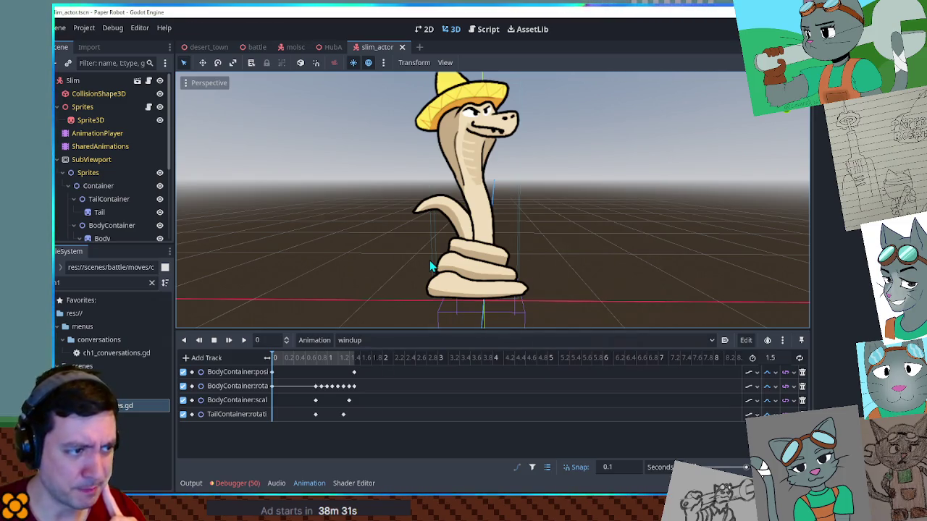
{"action": "left_click", "coordinate": [366, 244]}
{"action": "left_click", "coordinate": [281, 247]}
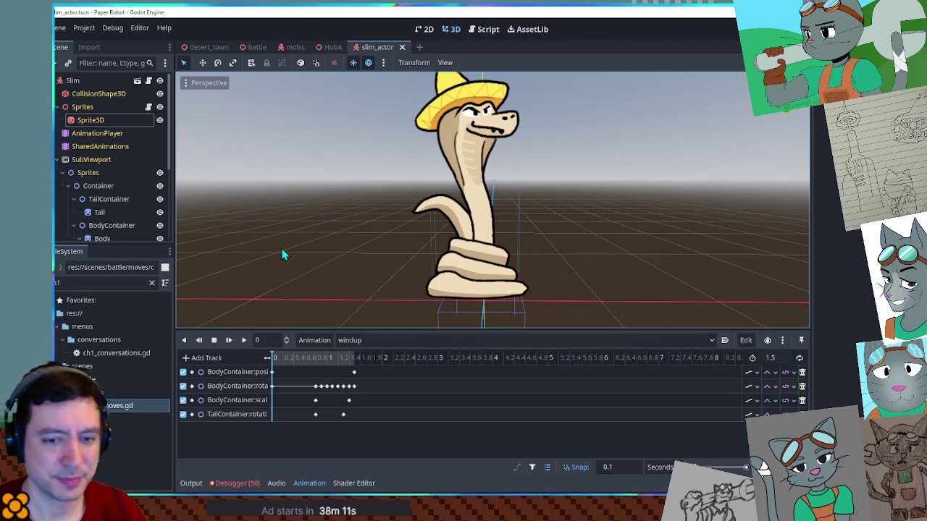
{"action": "left_click", "coordinate": [616, 208]}
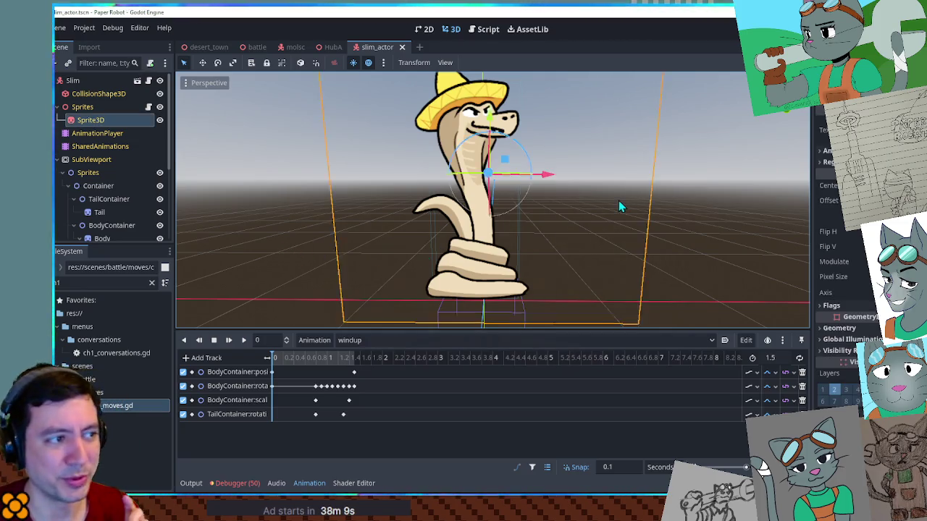
{"action": "scroll", "coordinate": [608, 232], "scroll_direction": "down", "scroll_amount": 3}
{"action": "left_click_drag", "start_coordinate": [569, 332], "coordinate": [572, 367]}
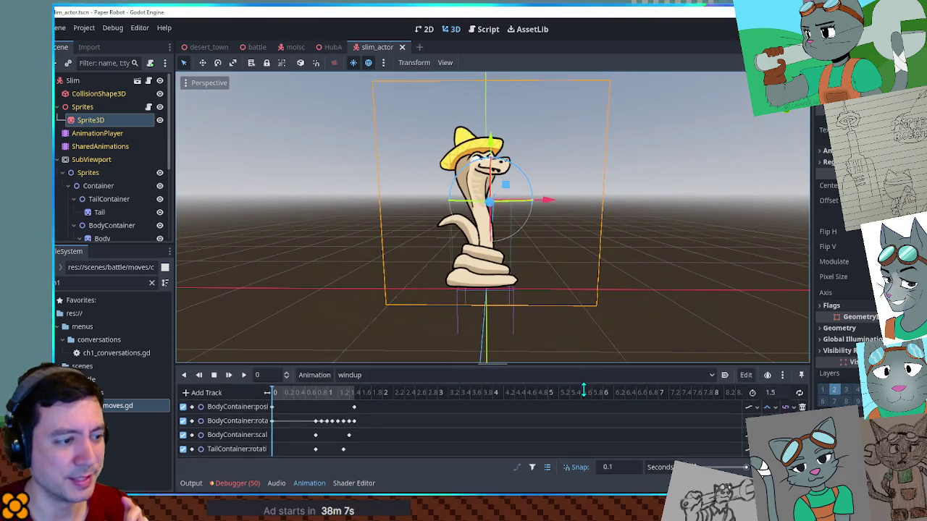
{"action": "left_click", "coordinate": [674, 288]}
{"action": "left_click_drag", "start_coordinate": [645, 263], "coordinate": [629, 215]}
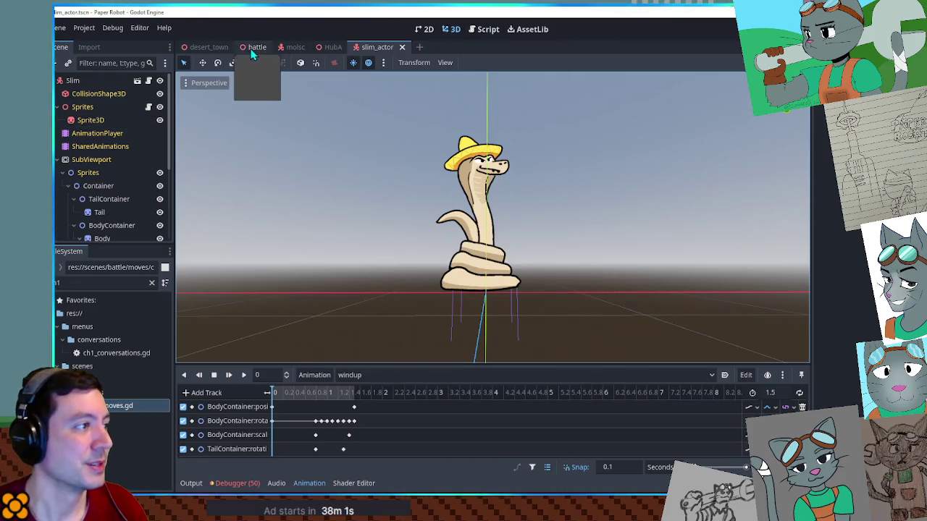
- Add a changeAnimation "windup" line at the top of SlimJump's action queue in ch3_moves.gd
{"action": "left_click", "coordinate": [254, 48]}
{"action": "left_click", "coordinate": [481, 30]}
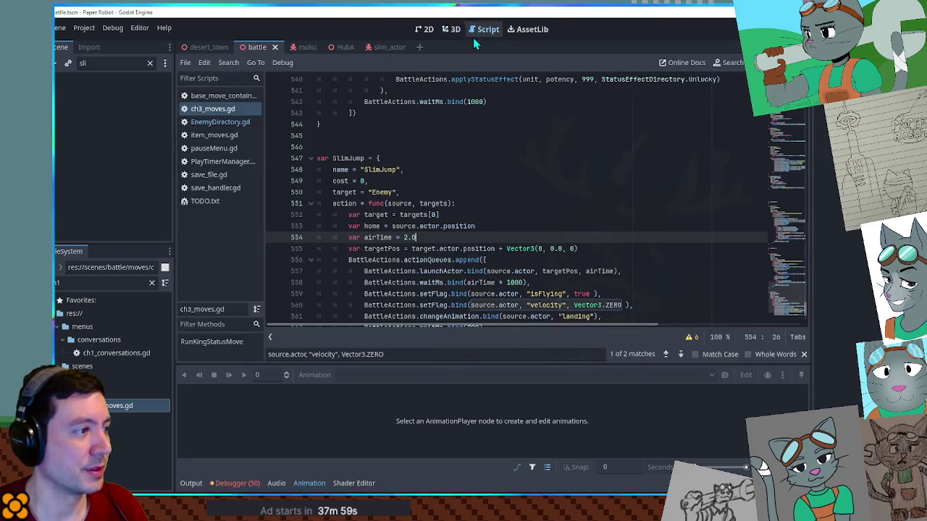
{"action": "scroll", "coordinate": [624, 225], "scroll_direction": "down", "scroll_amount": 2}
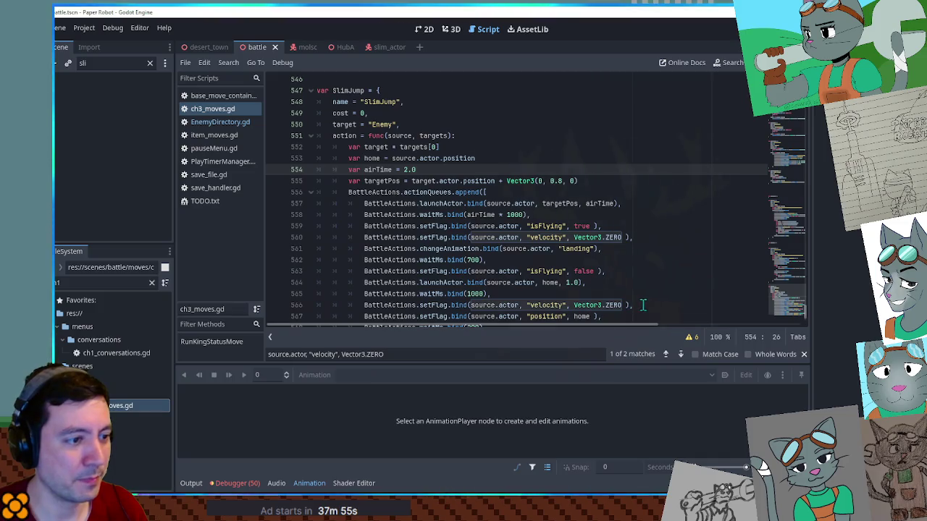
{"action": "scroll", "coordinate": [643, 292], "scroll_direction": "down", "scroll_amount": 2}
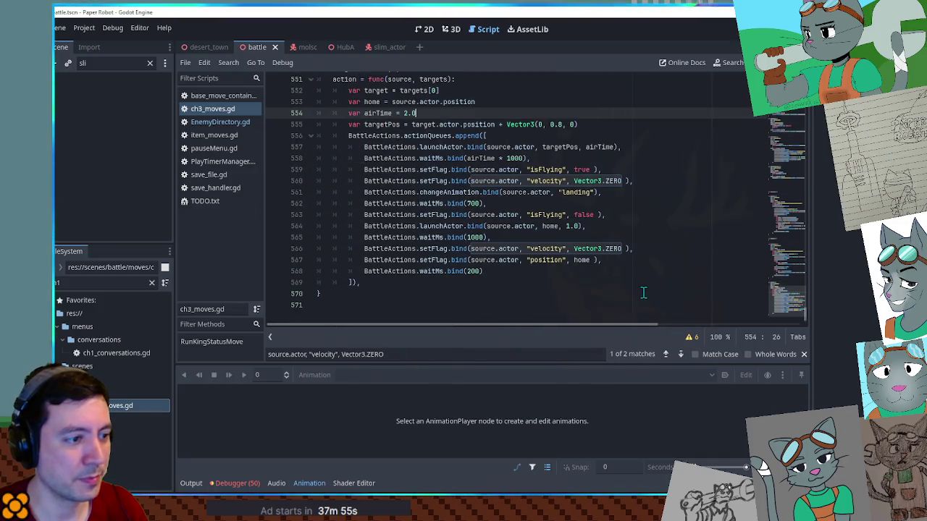
{"action": "left_click", "coordinate": [652, 182]}
{"action": "left_click", "coordinate": [594, 192]}
{"action": "key", "text": "ctrl+c"}
{"action": "left_click", "coordinate": [569, 137]}
{"action": "key", "text": "Return"}
{"action": "key", "text": "ctrl+v"}
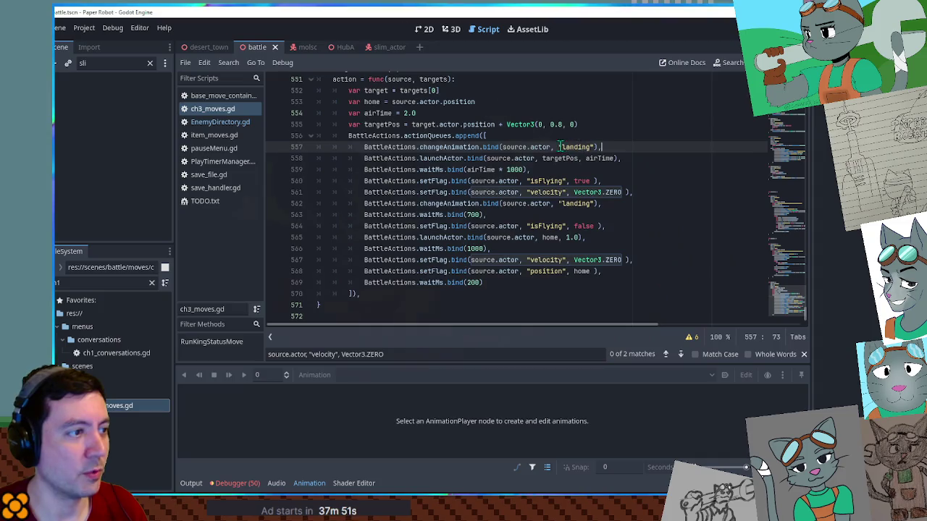
{"action": "double_click", "coordinate": [569, 147]}
{"action": "type", "text": "windup"}
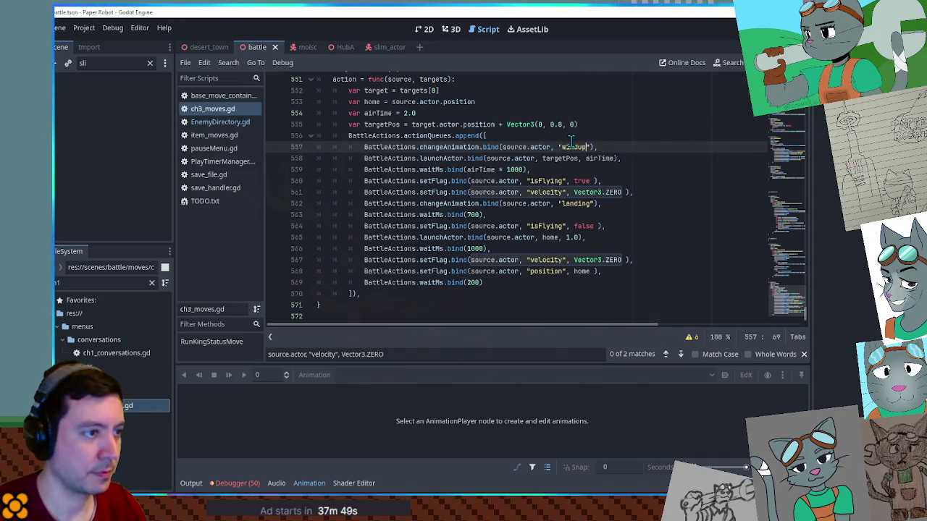
- Insert a waitMs.bind(1500) wait before launchActor, save ch3_moves.gd, and return to the battle scene
{"action": "left_click", "coordinate": [388, 49]}
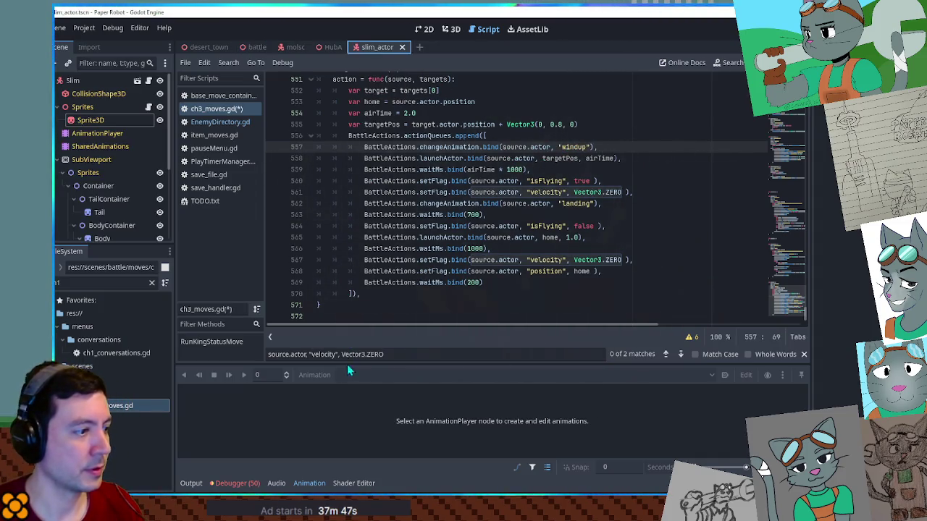
{"action": "left_click", "coordinate": [97, 133]}
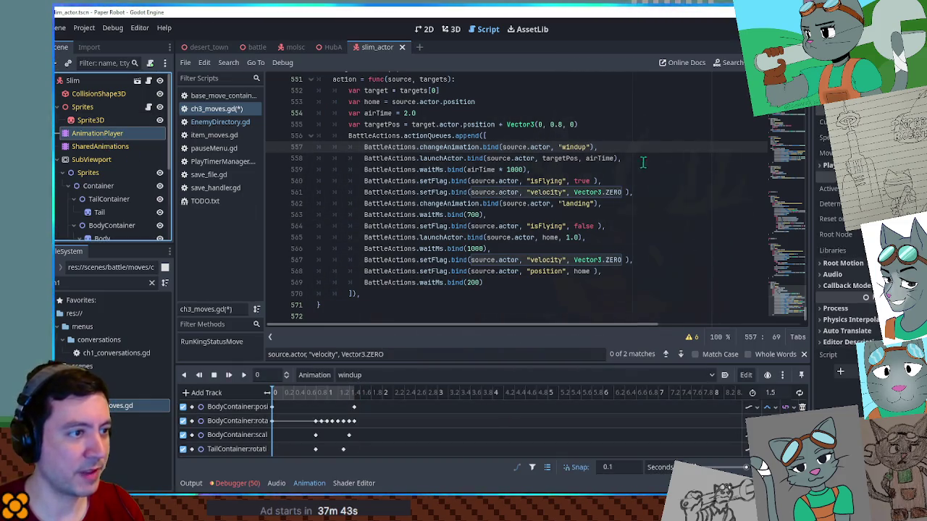
{"action": "left_click", "coordinate": [531, 169]}
{"action": "left_click", "coordinate": [621, 157], "text": "shift"}
{"action": "key", "text": "ctrl+c"}
{"action": "left_click", "coordinate": [611, 146]}
{"action": "key", "text": "ctrl+v"}
{"action": "left_click_drag", "start_coordinate": [466, 158], "coordinate": [523, 159]}
{"action": "type", "text": "15"}
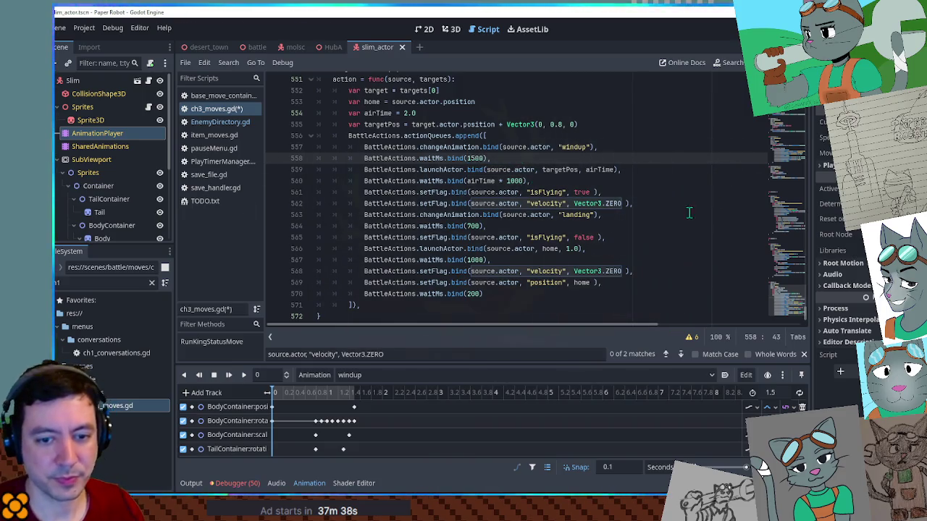
{"action": "left_click", "coordinate": [703, 145]}
{"action": "left_click", "coordinate": [668, 126]}
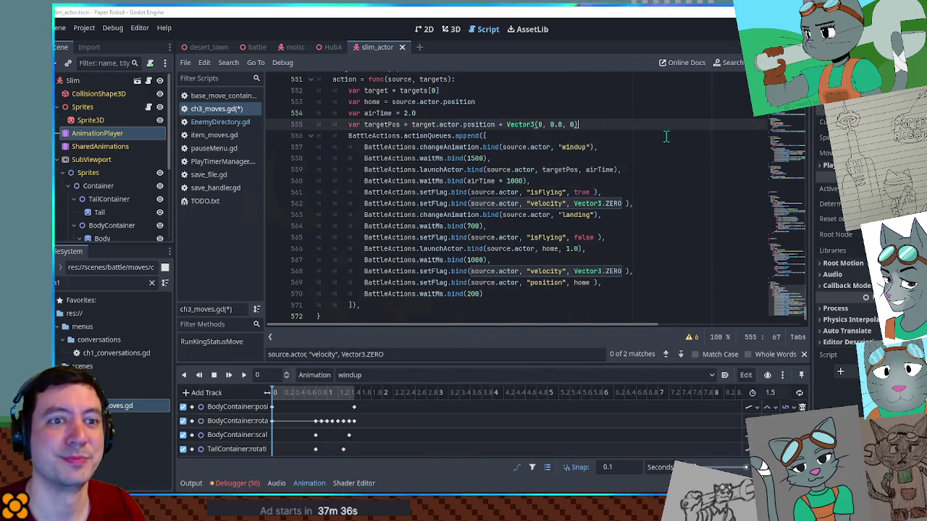
{"action": "key", "text": "ctrl+s"}
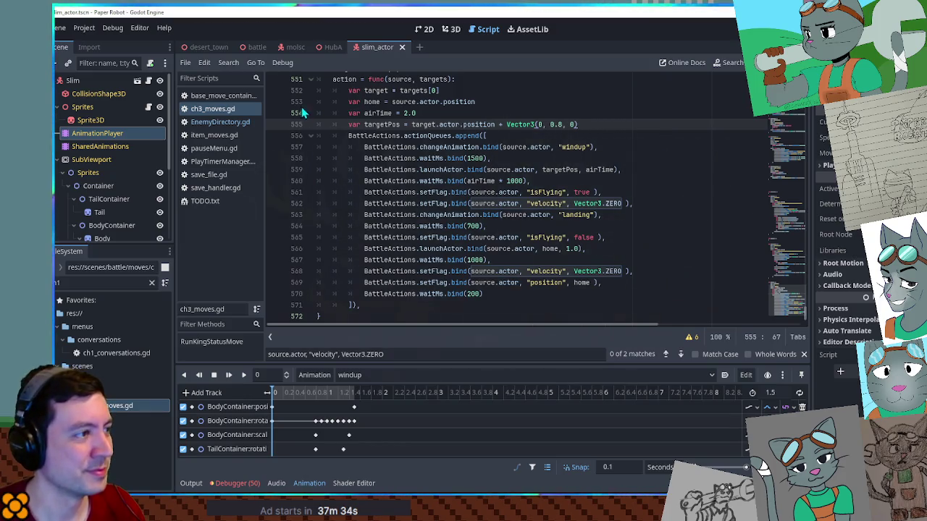
{"action": "left_click", "coordinate": [253, 48]}
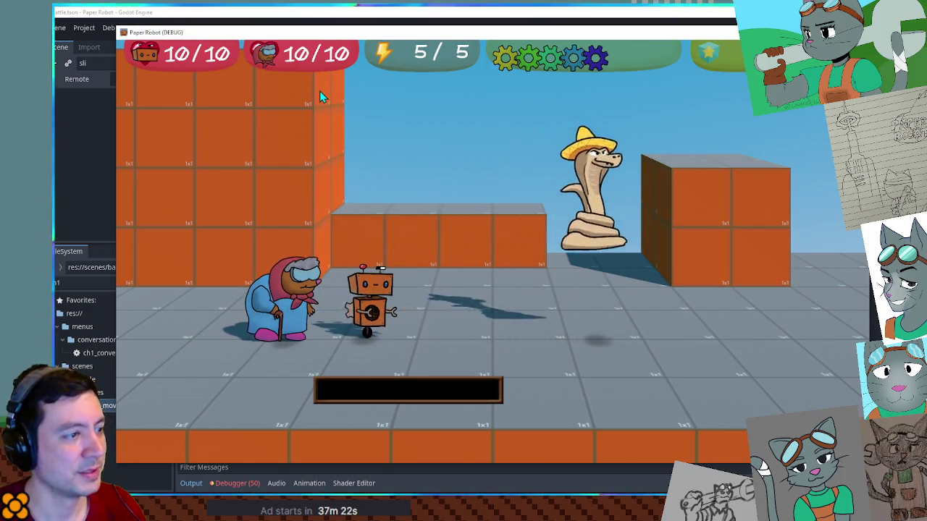
- Stop the test game with F8, review EnemyDirectory.gd's Slim entry, and reopen ch3_moves.gd
{"action": "key", "text": "F8"}
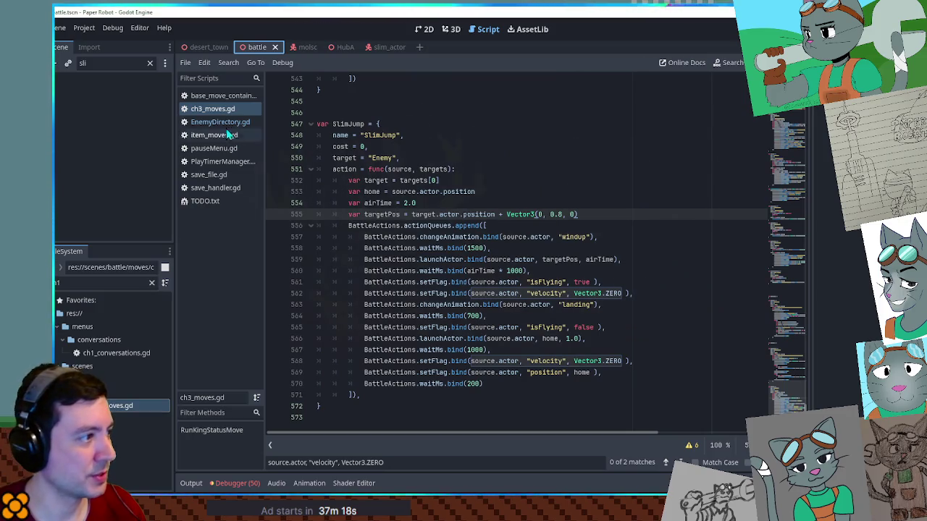
{"action": "left_click", "coordinate": [220, 95]}
{"action": "left_click_drag", "start_coordinate": [666, 316], "coordinate": [662, 298]}
{"action": "left_click", "coordinate": [215, 123]}
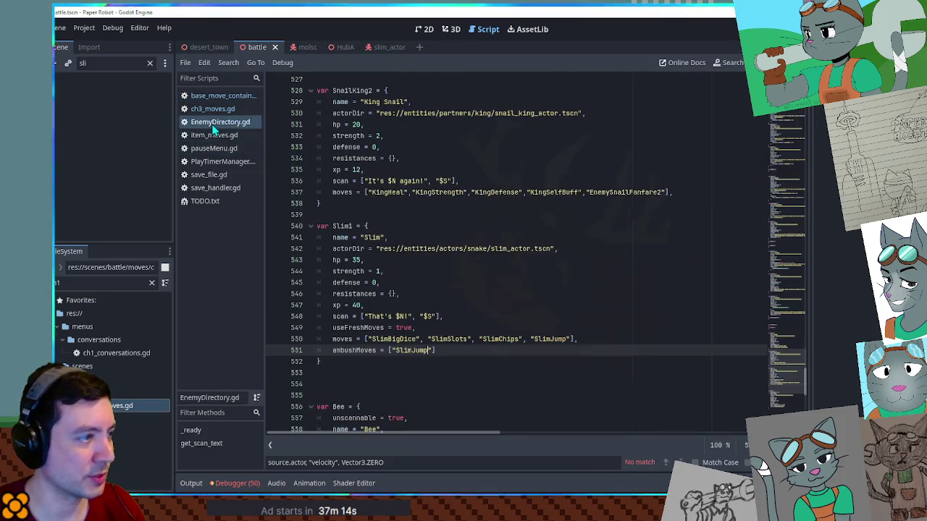
{"action": "left_click", "coordinate": [213, 108]}
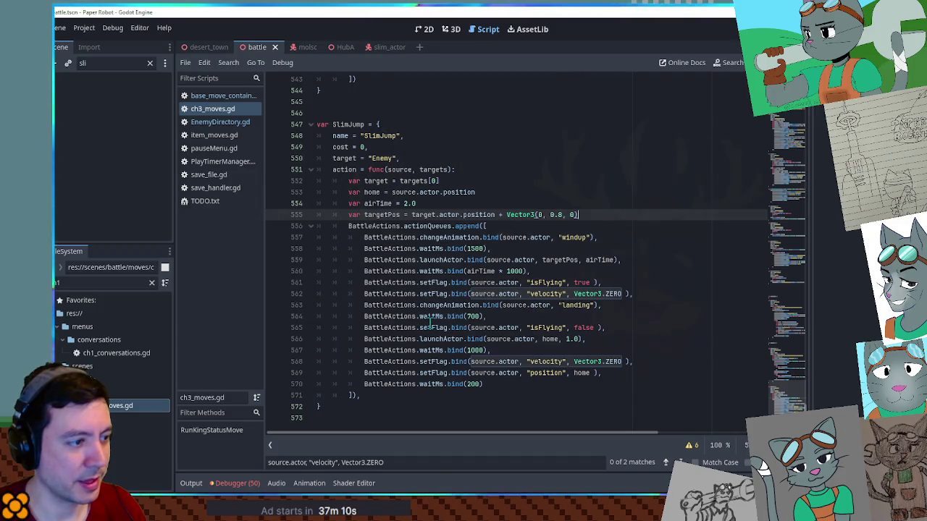
{"action": "left_click", "coordinate": [608, 331]}
{"action": "key", "text": "Return"}
{"action": "key", "text": "ctrl+v"}
{"action": "key", "text": "shift+Tab"}
{"action": "key", "text": "shift+Tab"}
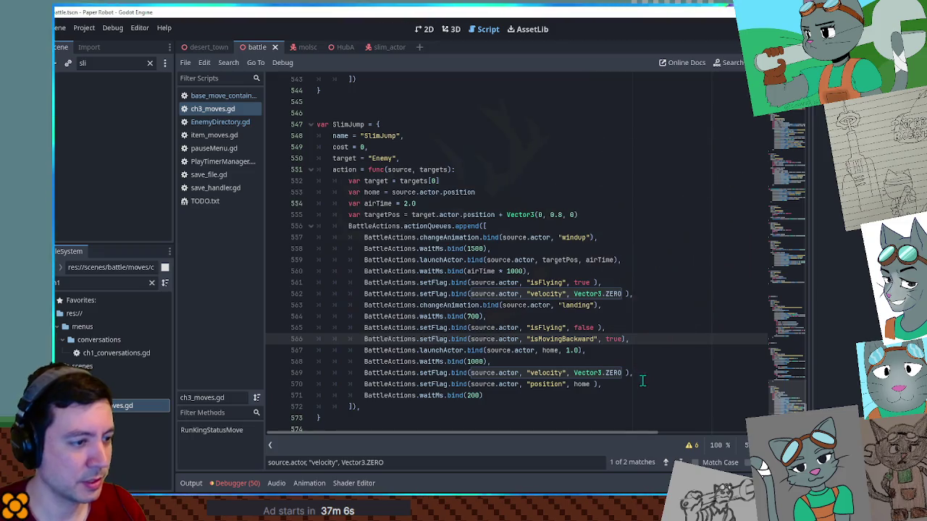
{"action": "left_click", "coordinate": [638, 384]}
{"action": "key", "text": "Return"}
{"action": "key", "text": "ctrl+v"}
{"action": "key", "text": "shift+Tab"}
{"action": "key", "text": "shift+Tab"}
{"action": "type", "text": "alse"}
{"action": "key", "text": "ctrl+s"}
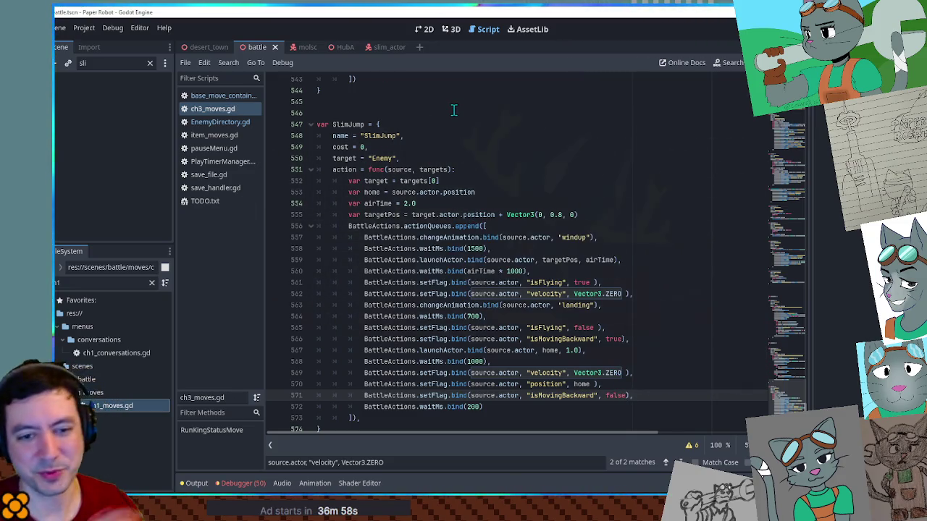
{"action": "key", "text": "F5"}
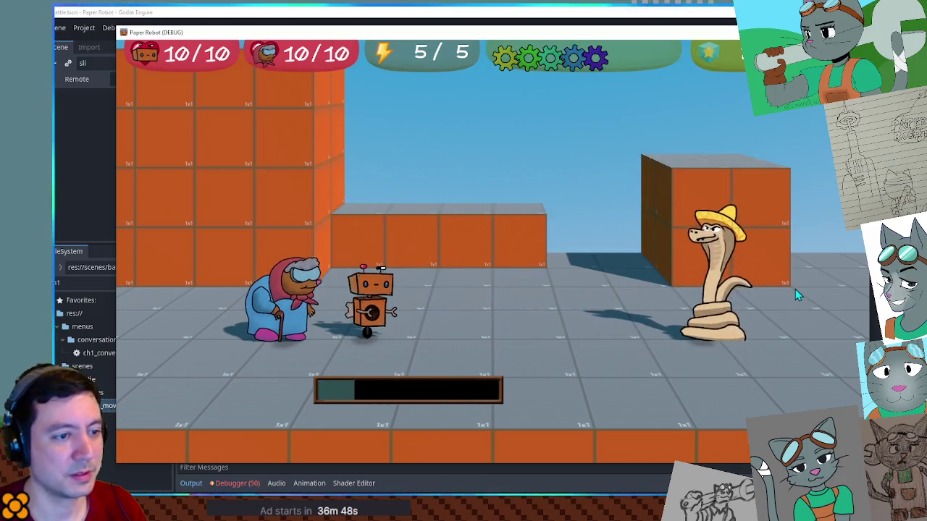
{"action": "key", "text": "alt+Tab"}
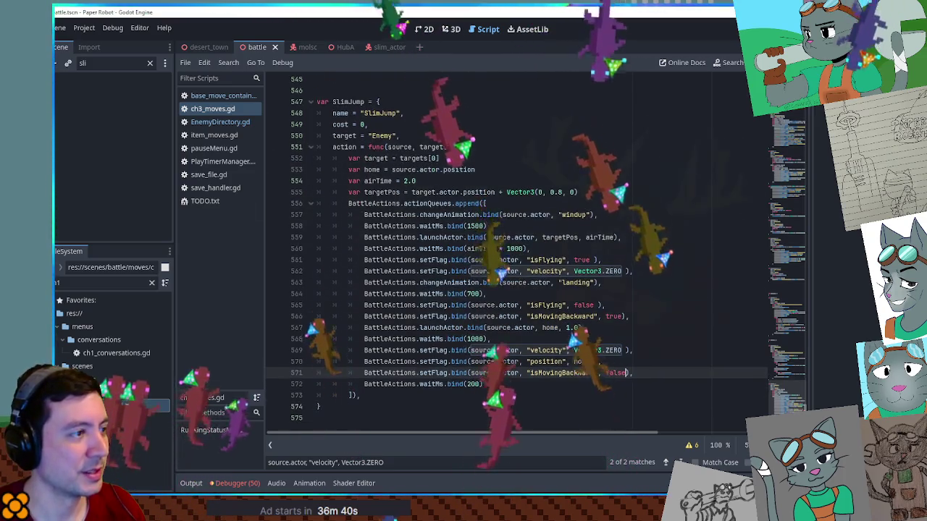
- Expand SlimBigDice and copy its queueHurtActions damage line
{"action": "scroll", "coordinate": [637, 239], "scroll_direction": "up", "scroll_amount": 20}
{"action": "scroll", "coordinate": [654, 249], "scroll_direction": "up", "scroll_amount": 15}
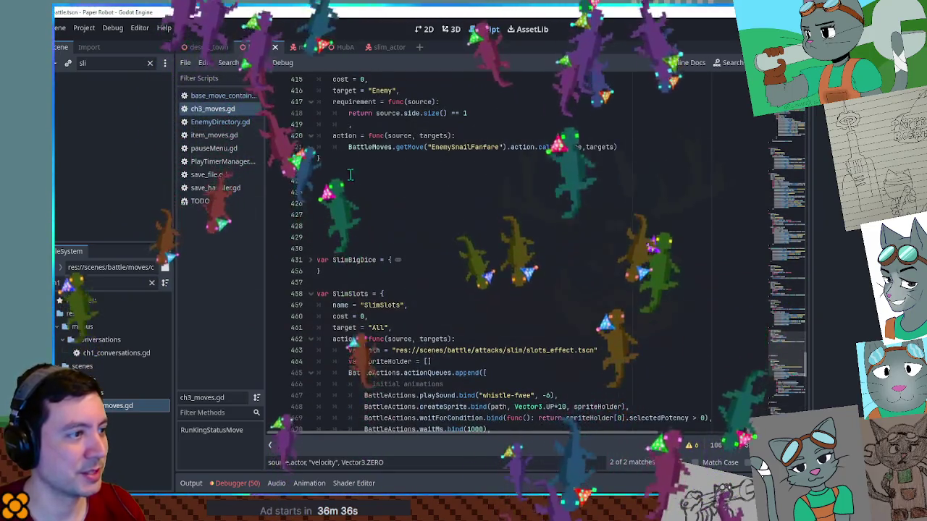
{"action": "scroll", "coordinate": [347, 217], "scroll_direction": "up", "scroll_amount": 4}
{"action": "scroll", "coordinate": [326, 225], "scroll_direction": "down", "scroll_amount": 5}
{"action": "left_click", "coordinate": [310, 226]}
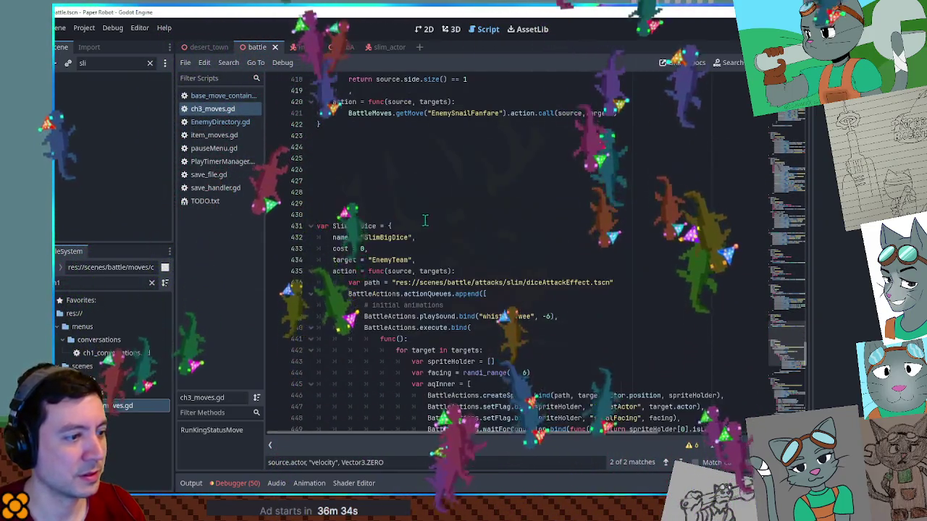
{"action": "scroll", "coordinate": [708, 232], "scroll_direction": "down", "scroll_amount": 6}
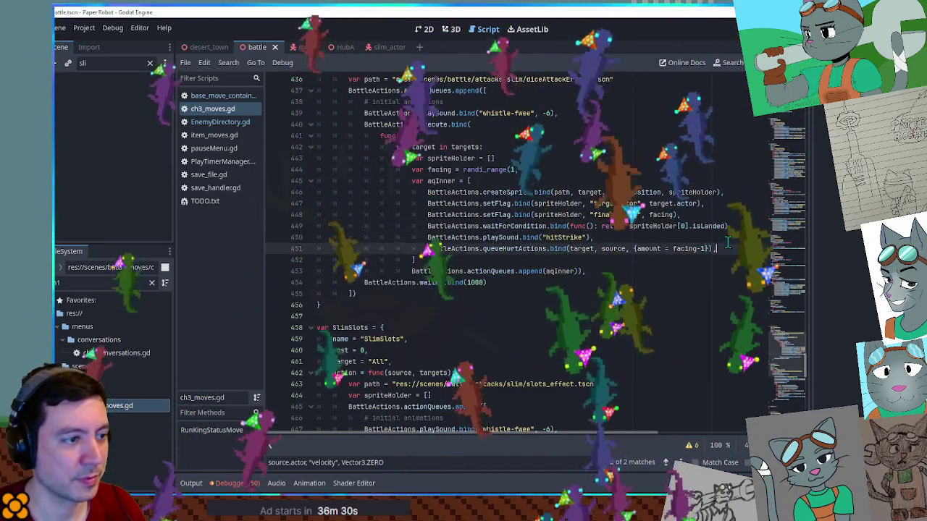
{"action": "left_click", "coordinate": [716, 241]}
- Paste the hurt line into SlimJump after isMovingBackward and align its indentation
{"action": "scroll", "coordinate": [717, 236], "scroll_direction": "down", "scroll_amount": 15}
{"action": "scroll", "coordinate": [717, 234], "scroll_direction": "down", "scroll_amount": 20}
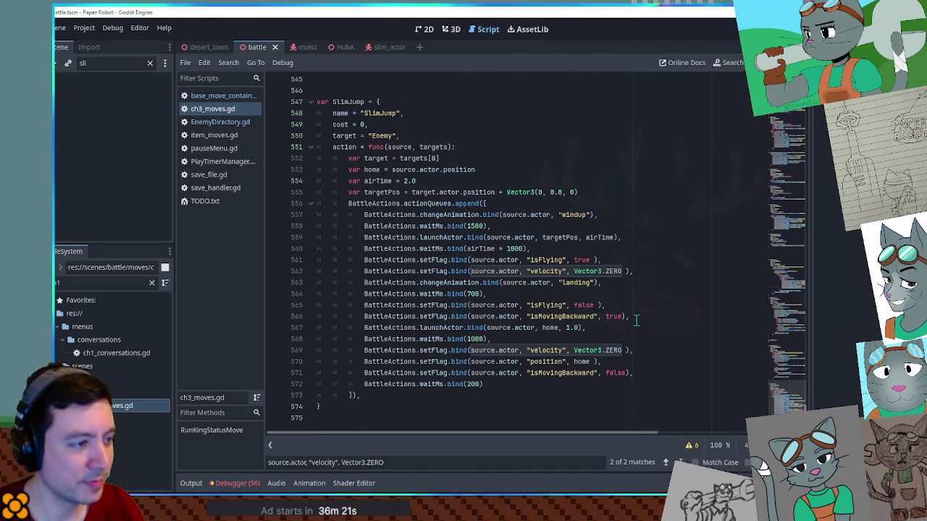
{"action": "double_click", "coordinate": [433, 328]}
{"action": "left_click", "coordinate": [641, 317]}
{"action": "key", "text": "Return"}
{"action": "key", "text": "ctrl+v"}
{"action": "key", "text": "shift+Tab"}
{"action": "key", "text": "shift+Tab"}
{"action": "key", "text": "shift+Tab"}
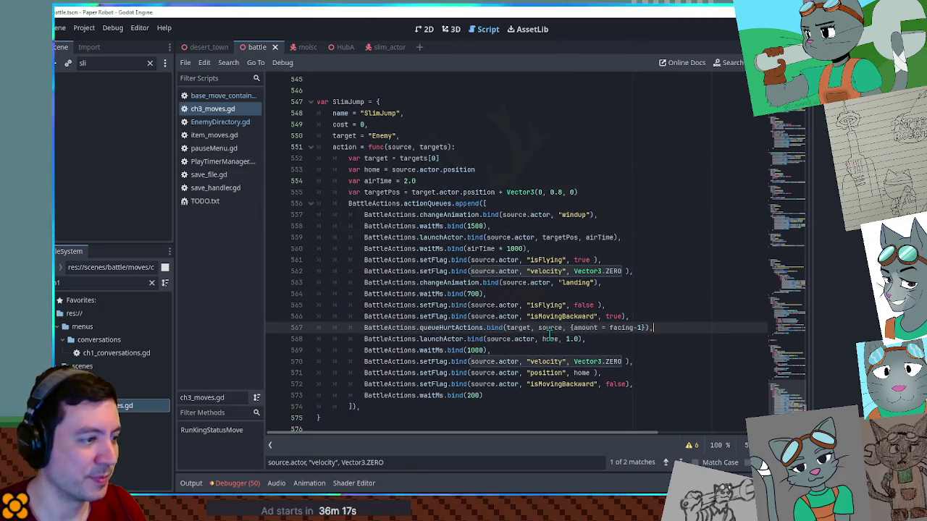
{"action": "left_click_drag", "start_coordinate": [538, 327], "coordinate": [557, 329]}
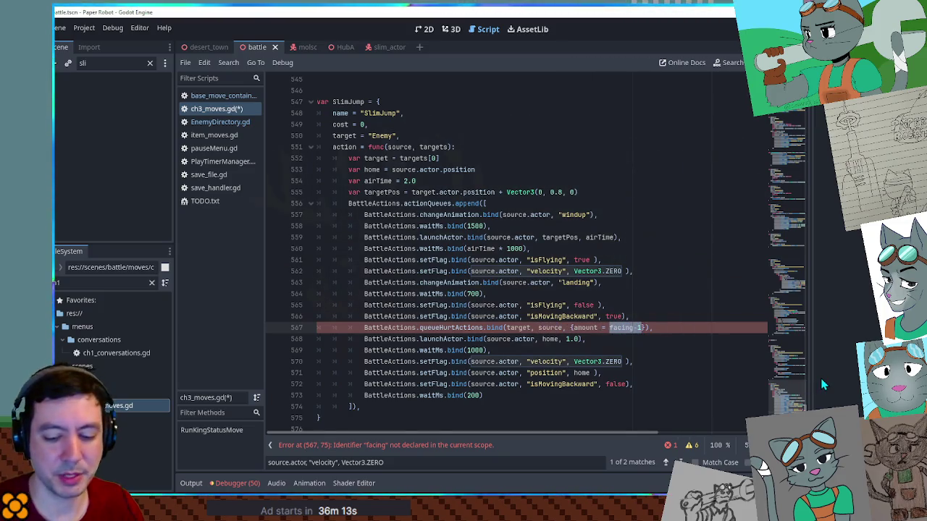
{"action": "left_click", "coordinate": [630, 319]}
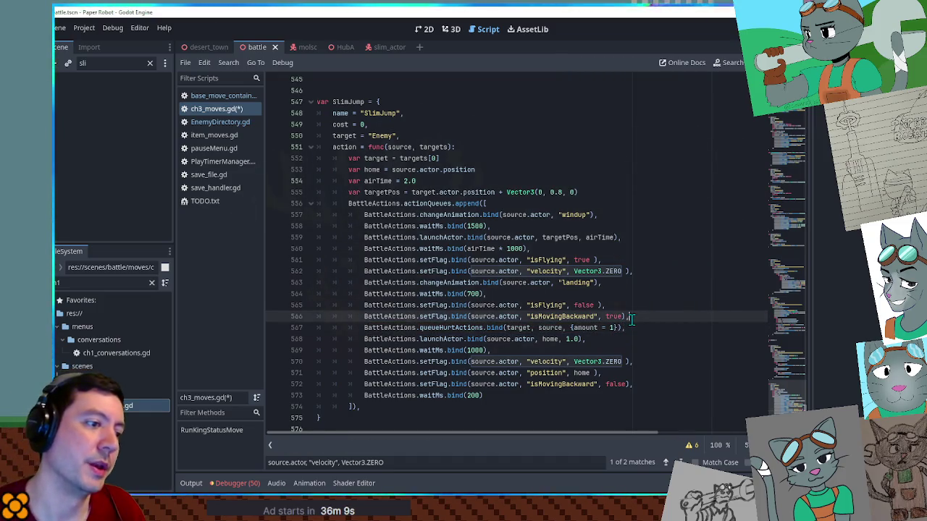
- Compare SlimJump's damage amount with the Slim's strength in EnemyDirectory.gd and base_move_container.gd
{"action": "left_click", "coordinate": [611, 329]}
{"action": "type", "text": "0"}
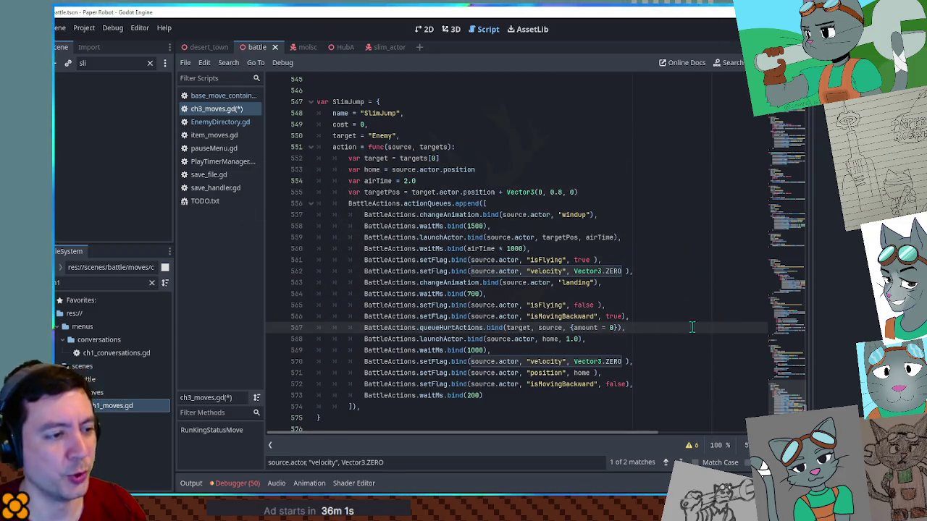
{"action": "left_click", "coordinate": [210, 122]}
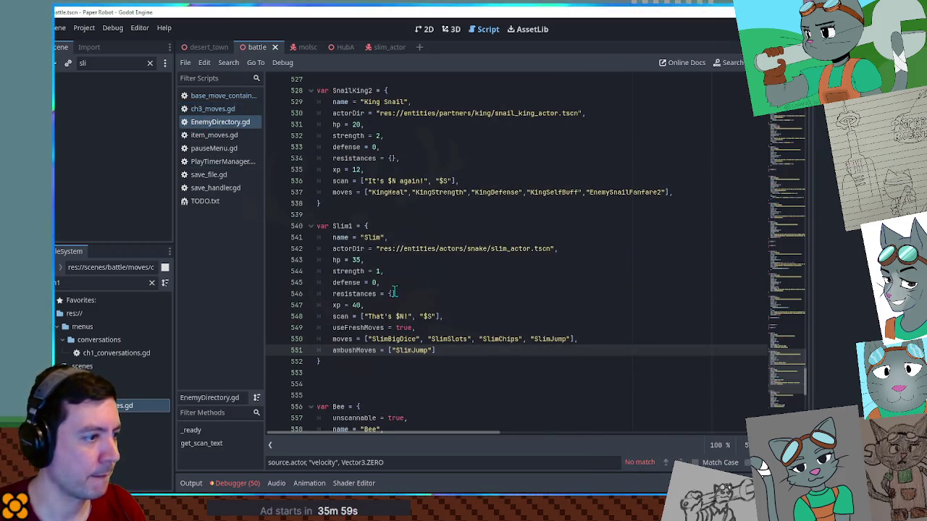
{"action": "left_click", "coordinate": [377, 271]}
{"action": "type", "text": "2"}
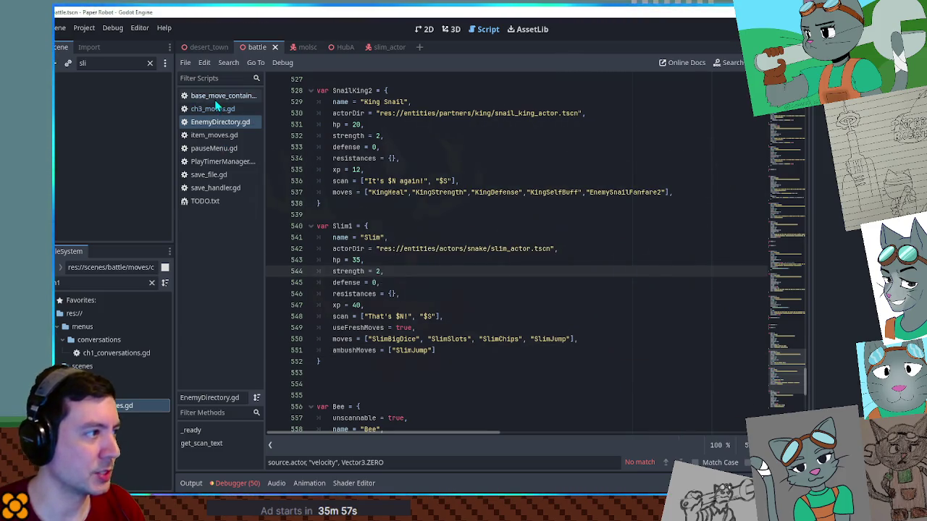
{"action": "left_click", "coordinate": [216, 99]}
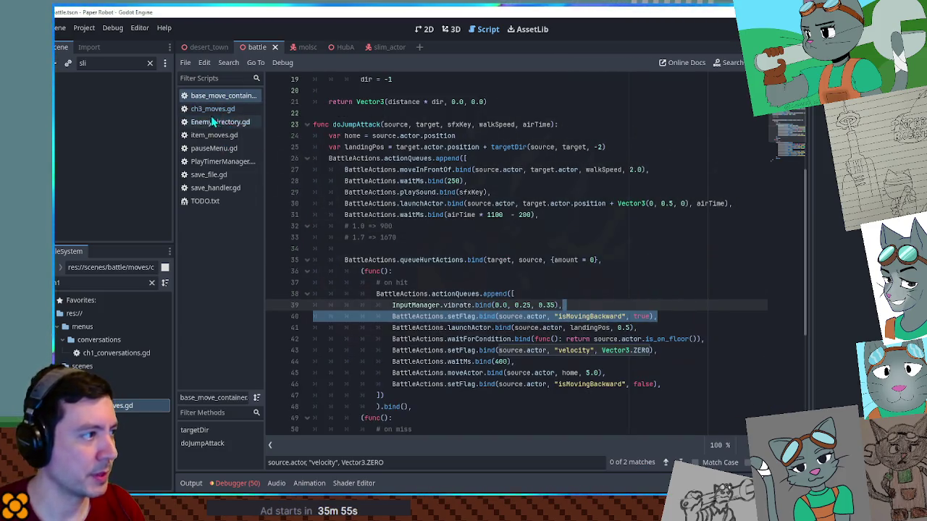
{"action": "left_click", "coordinate": [212, 109]}
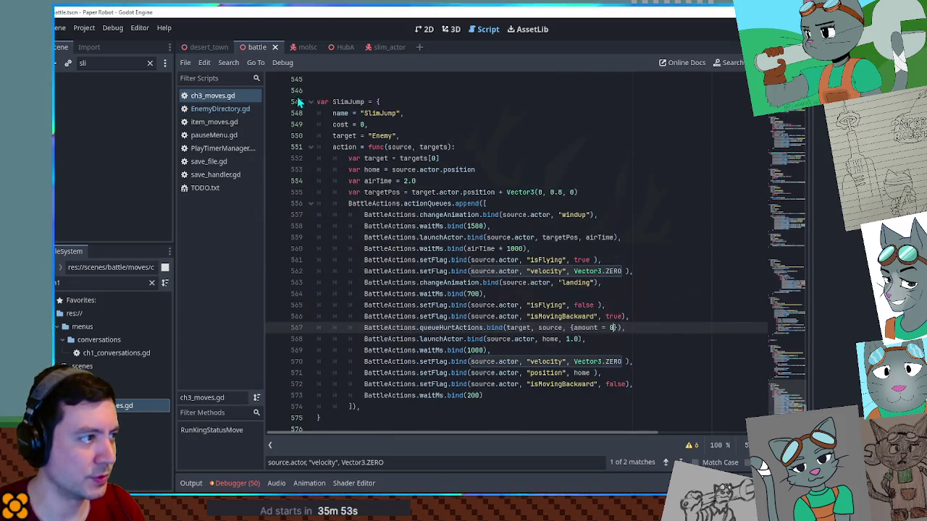
- Fold SlimJump and SlimRoulette, then inspect SlimChips' hurt amount of 0
{"action": "left_click", "coordinate": [310, 102]}
{"action": "scroll", "coordinate": [339, 179], "scroll_direction": "up", "scroll_amount": 10}
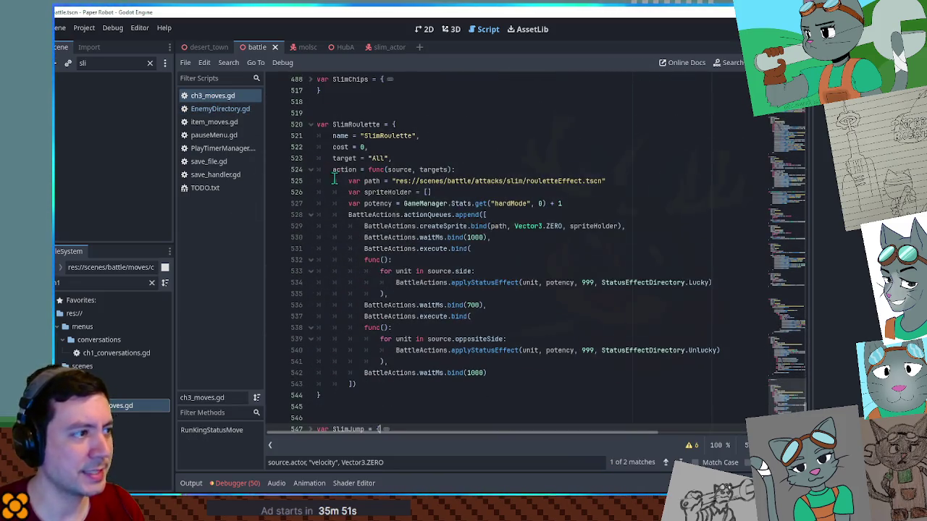
{"action": "left_click", "coordinate": [311, 127]}
{"action": "scroll", "coordinate": [319, 166], "scroll_direction": "up", "scroll_amount": 6}
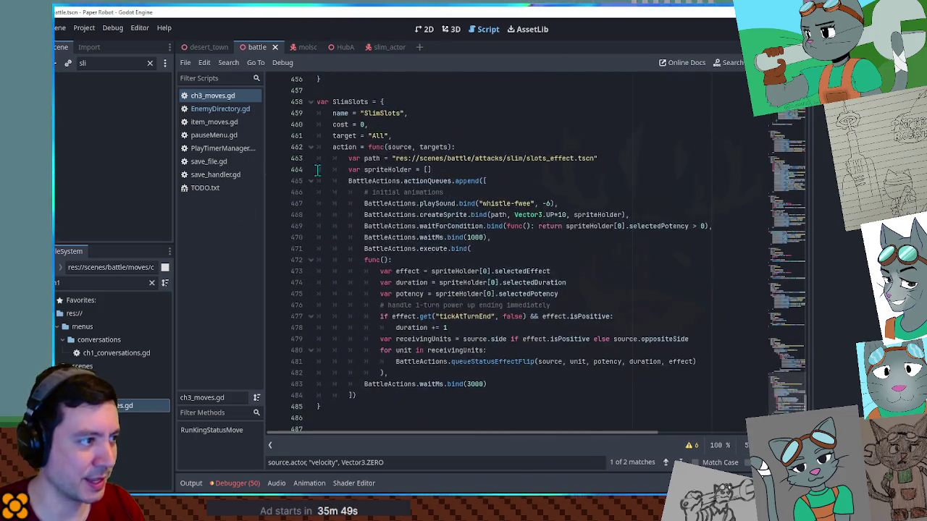
{"action": "left_click", "coordinate": [312, 304]}
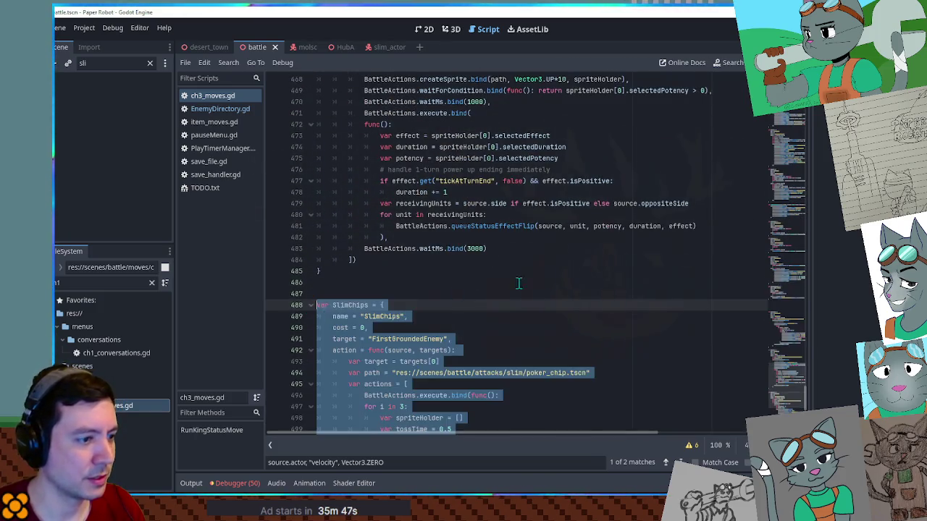
{"action": "scroll", "coordinate": [585, 265], "scroll_direction": "down", "scroll_amount": 5}
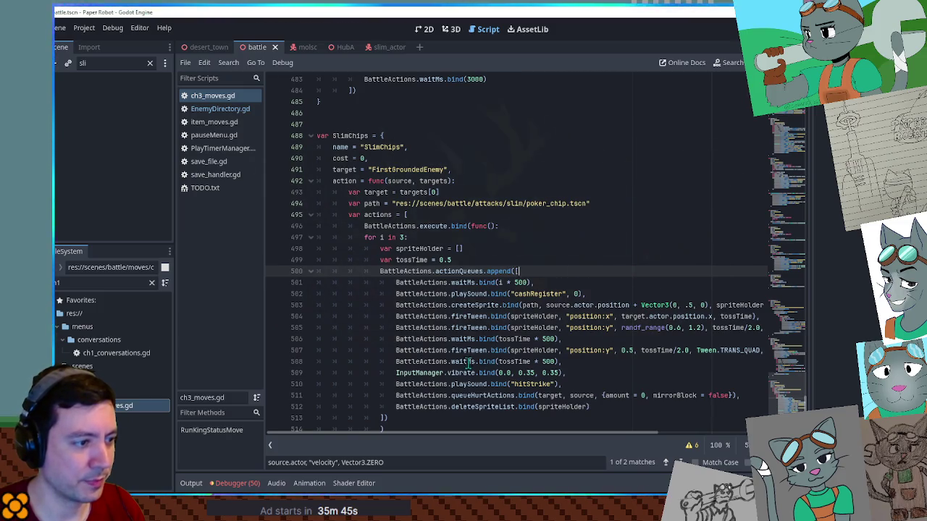
{"action": "double_click", "coordinate": [470, 396]}
{"action": "double_click", "coordinate": [642, 395]}
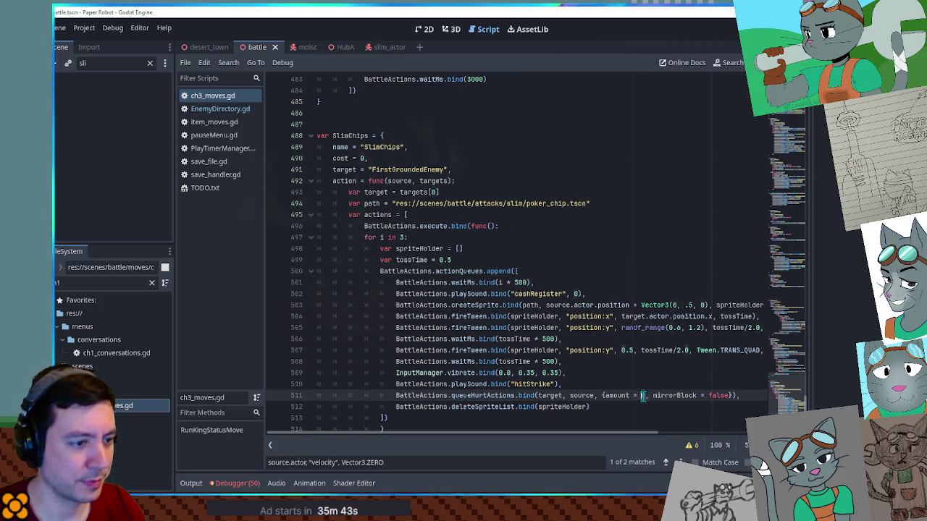
{"action": "type", "text": "-1"}
{"action": "scroll", "coordinate": [452, 185], "scroll_direction": "up", "scroll_amount": 10}
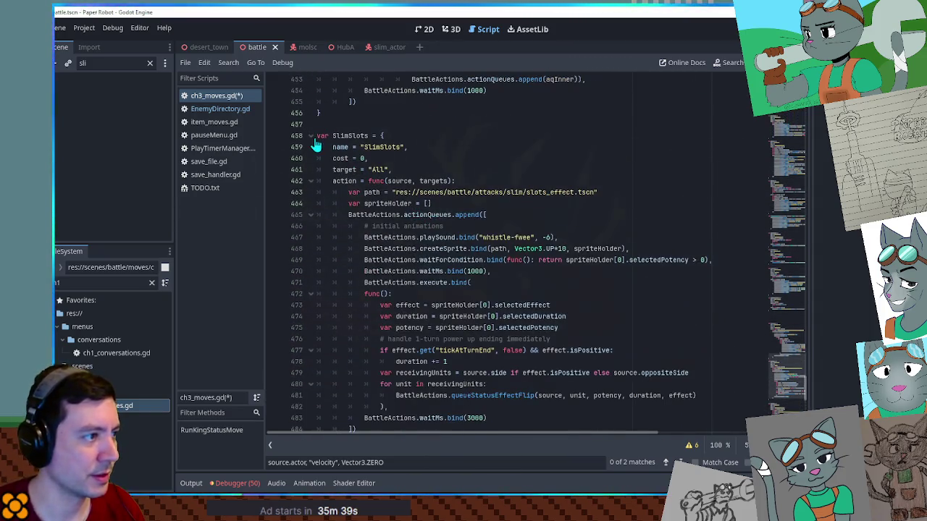
{"action": "left_click", "coordinate": [310, 135]}
{"action": "left_click", "coordinate": [310, 181]}
{"action": "scroll", "coordinate": [330, 184], "scroll_direction": "up", "scroll_amount": 8}
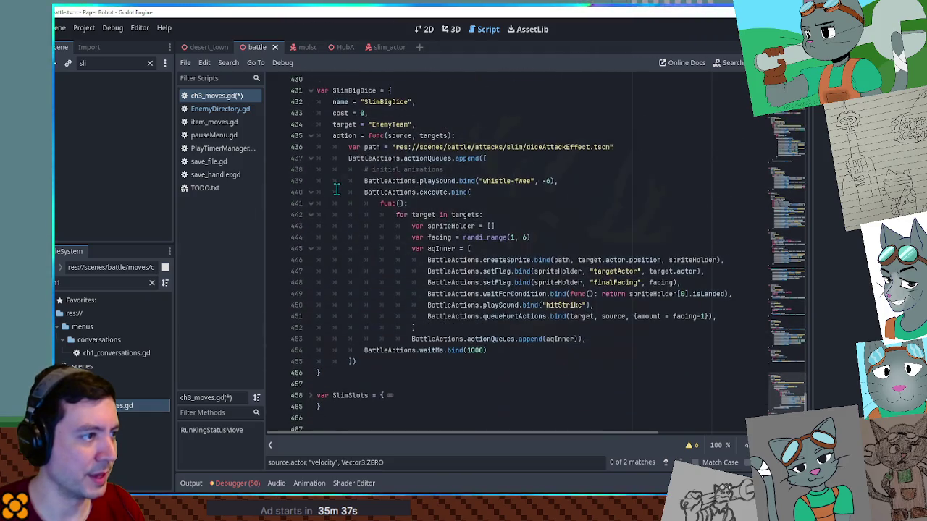
- Make SlimBigDice deal facing-2 damage, save ch3_moves.gd, and run the game
{"action": "left_click", "coordinate": [701, 320]}
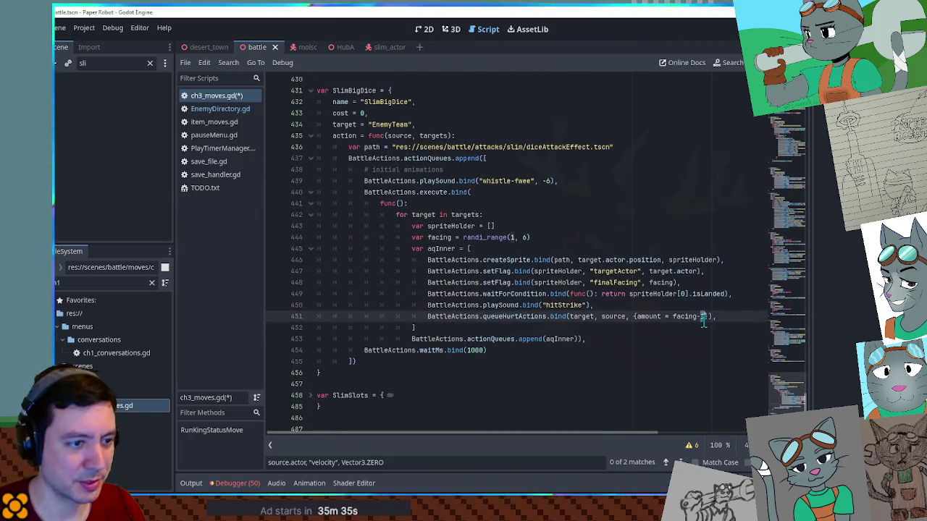
{"action": "type", "text": "2"}
{"action": "left_click", "coordinate": [720, 302]}
{"action": "key", "text": "ctrl+s"}
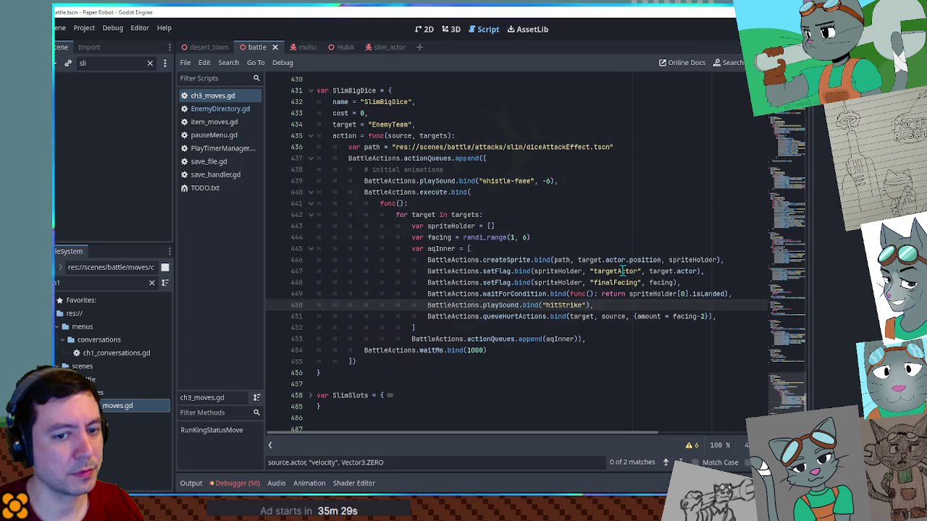
{"action": "left_click", "coordinate": [231, 109]}
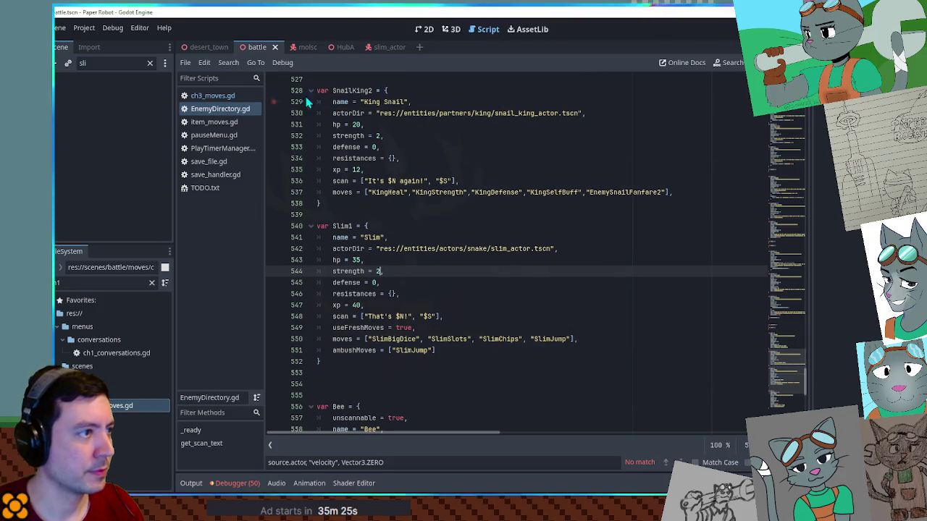
{"action": "key", "text": "F5"}
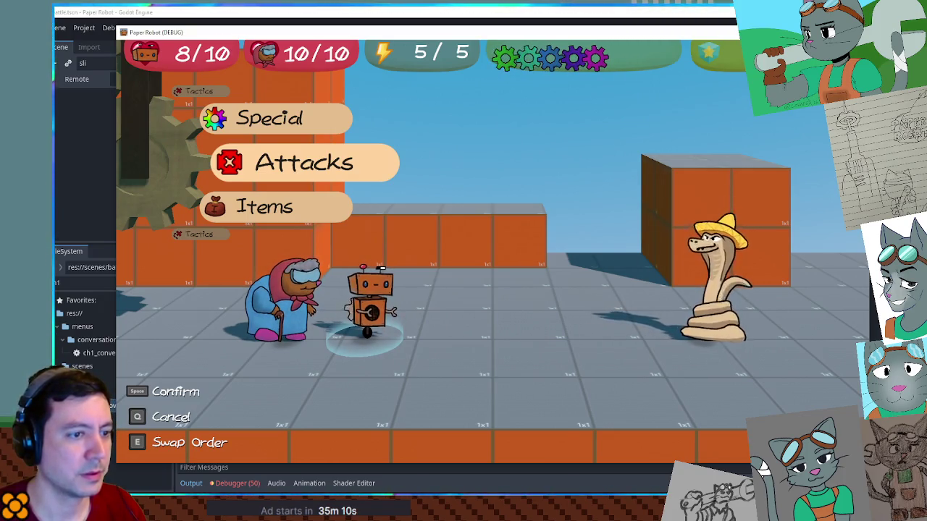
{"action": "key", "text": "F8"}
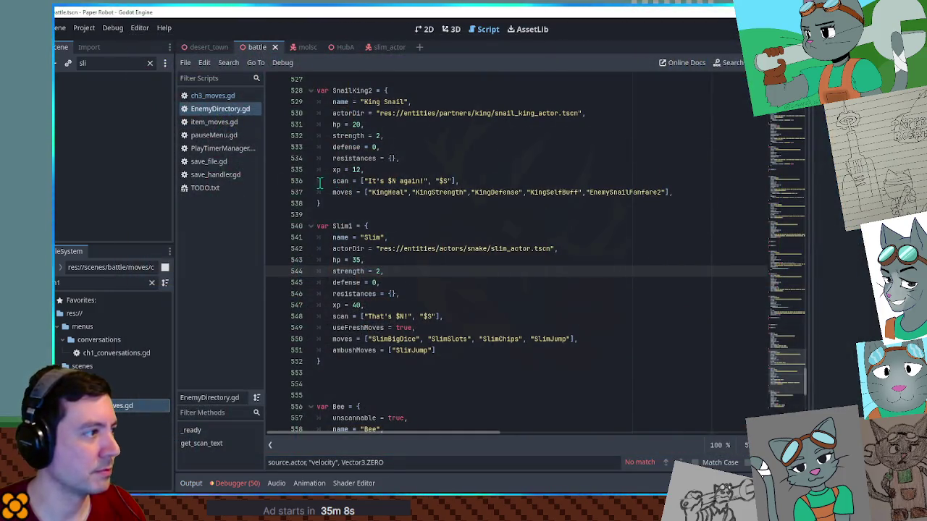
- Replace the Slim's SlimJump ambush move with SlimRoulette copied from ch3_moves.gd
{"action": "left_click", "coordinate": [212, 97]}
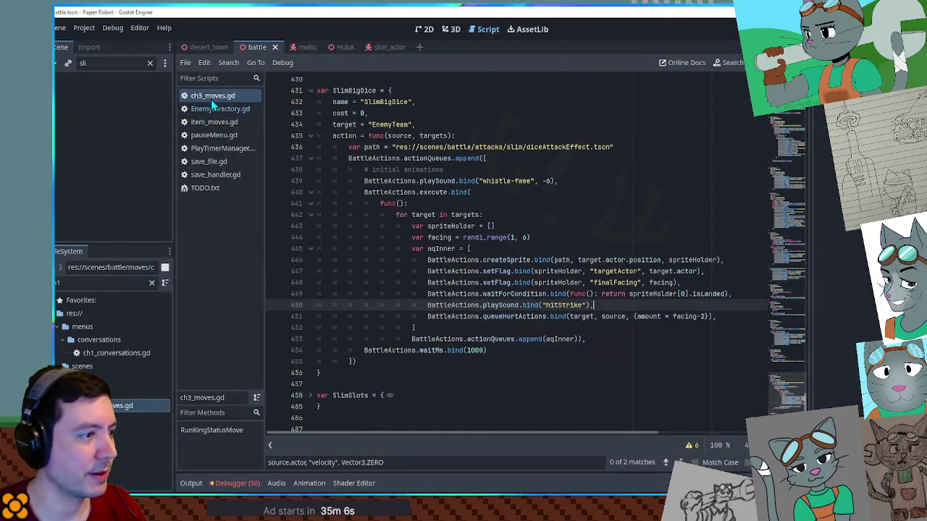
{"action": "left_click", "coordinate": [216, 110]}
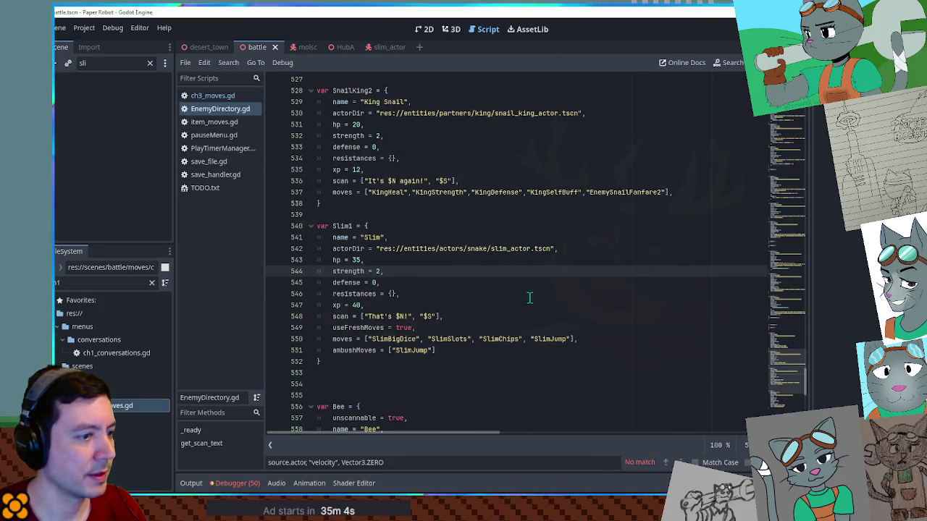
{"action": "double_click", "coordinate": [416, 283]}
{"action": "left_click", "coordinate": [416, 283]}
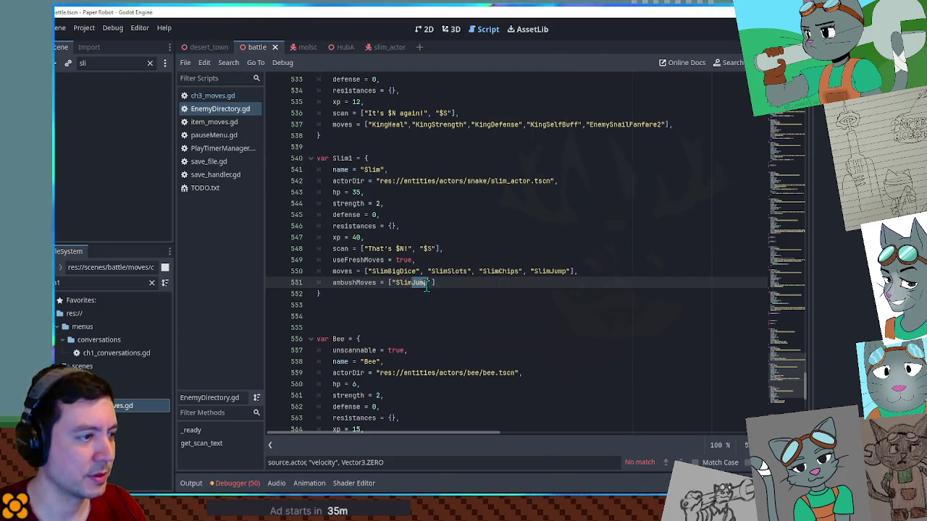
{"action": "left_click", "coordinate": [211, 98]}
{"action": "left_click", "coordinate": [310, 91]}
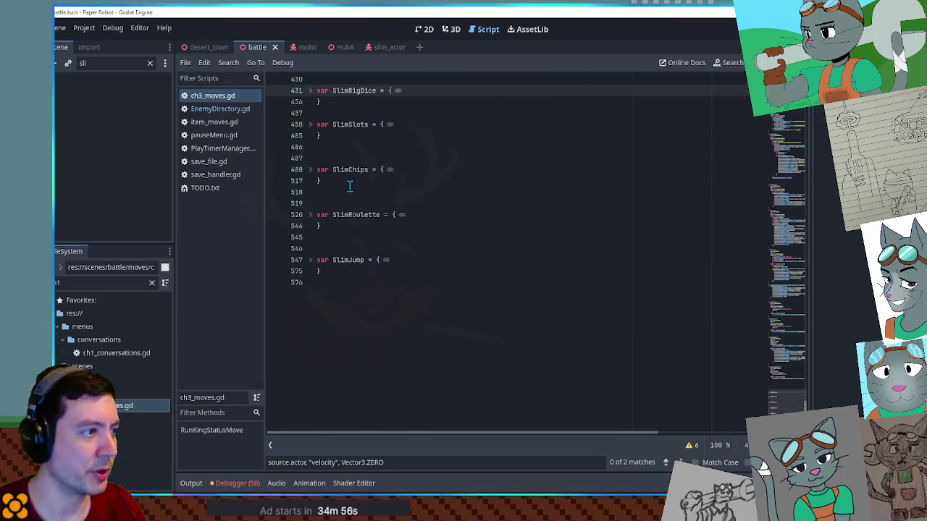
{"action": "double_click", "coordinate": [352, 215]}
{"action": "key", "text": "ctrl+c"}
{"action": "left_click", "coordinate": [227, 116]}
{"action": "key", "text": "ctrl+v"}
- Save EnemyDirectory.gd, switch to the desert_town scene, and walk the cat toward the saloon
{"action": "left_click", "coordinate": [497, 230]}
{"action": "left_click_drag", "start_coordinate": [371, 270], "coordinate": [672, 272]}
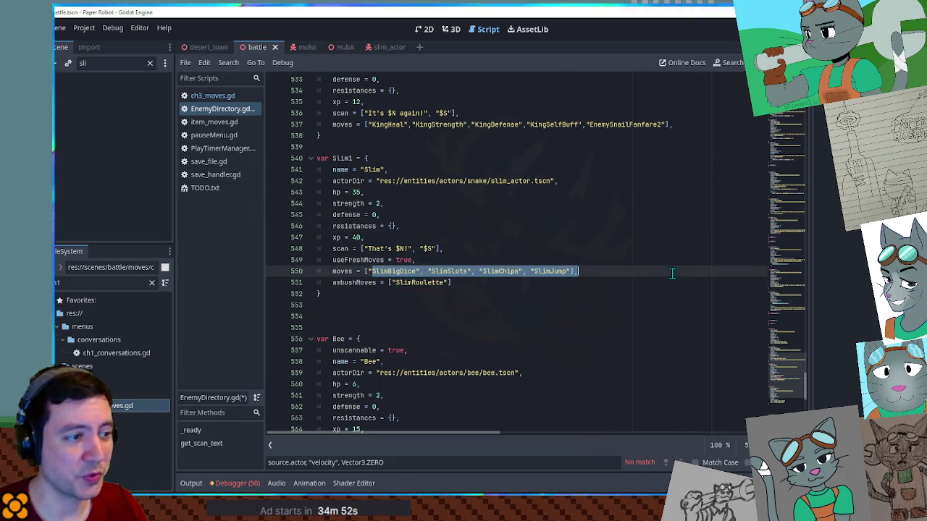
{"action": "key", "text": "ctrl+s"}
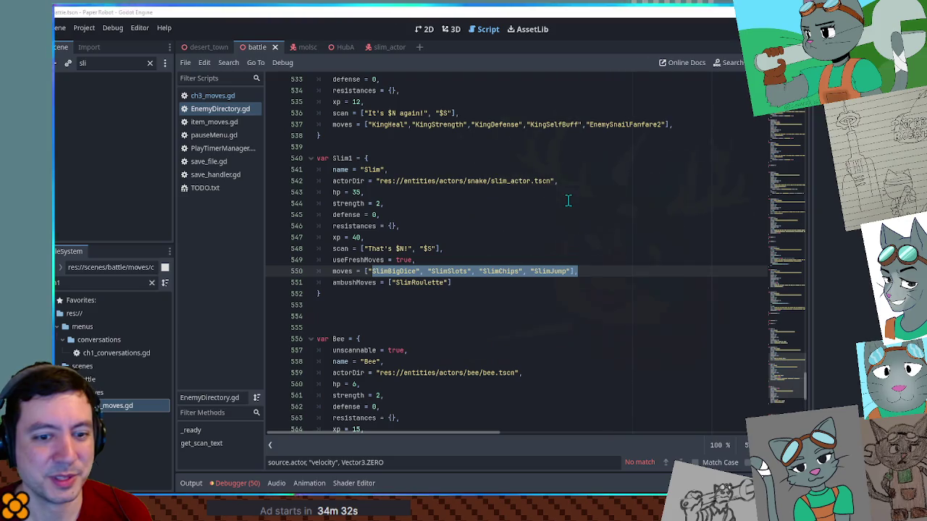
{"action": "left_click", "coordinate": [537, 158]}
{"action": "left_click", "coordinate": [534, 148]}
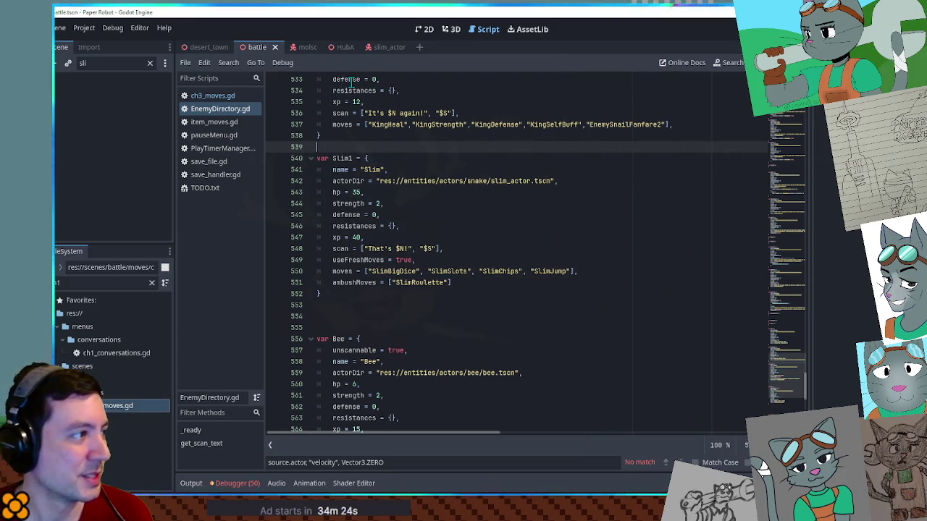
{"action": "left_click", "coordinate": [199, 48]}
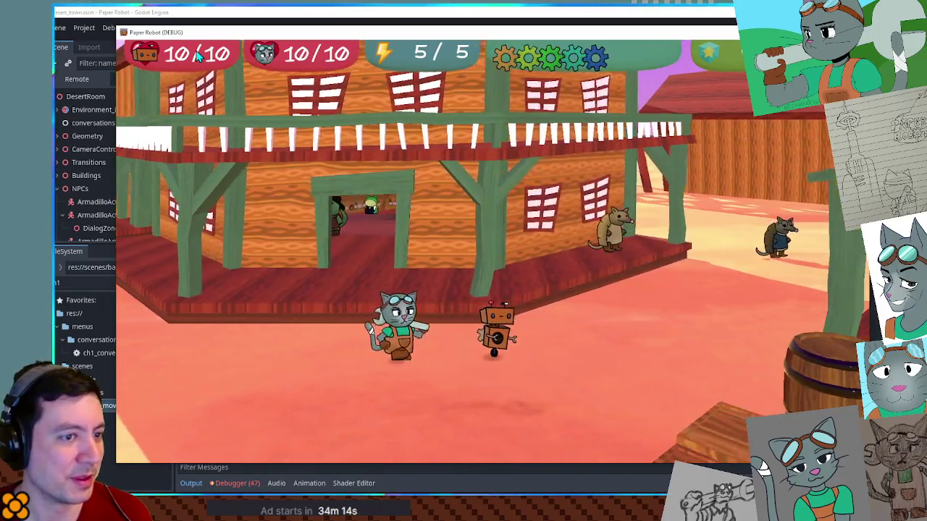
{"action": "key", "text": "Right"}
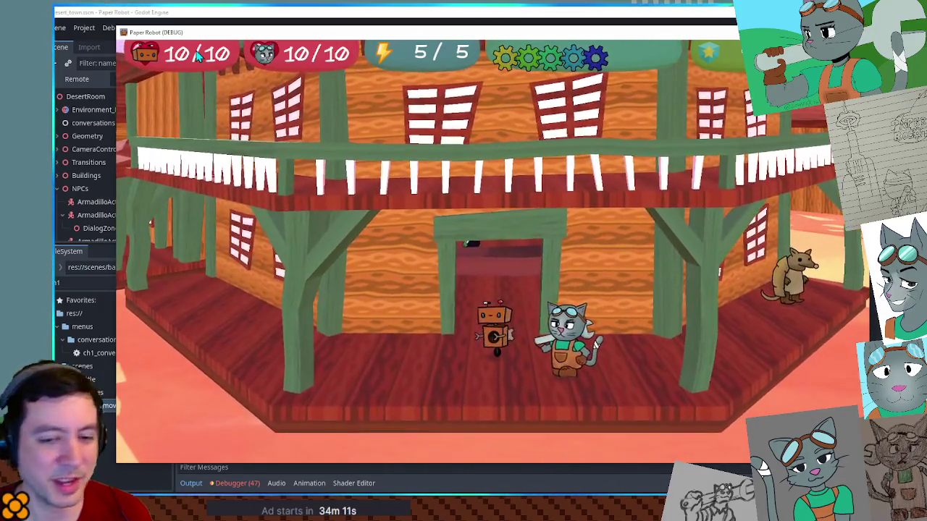
- Walk into the saloon, look at the elephant pianist, exit to the street, and stop with F8
{"action": "key", "text": "Up"}
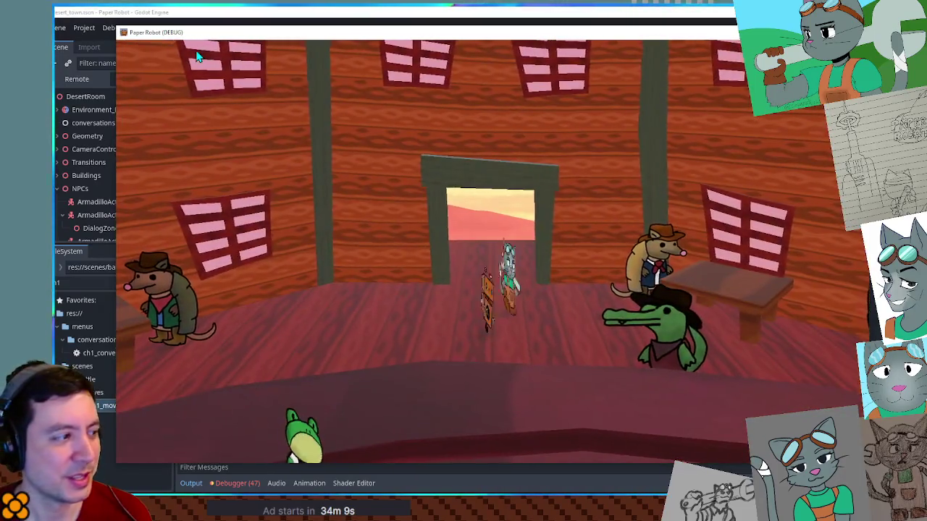
{"action": "key", "text": "Left"}
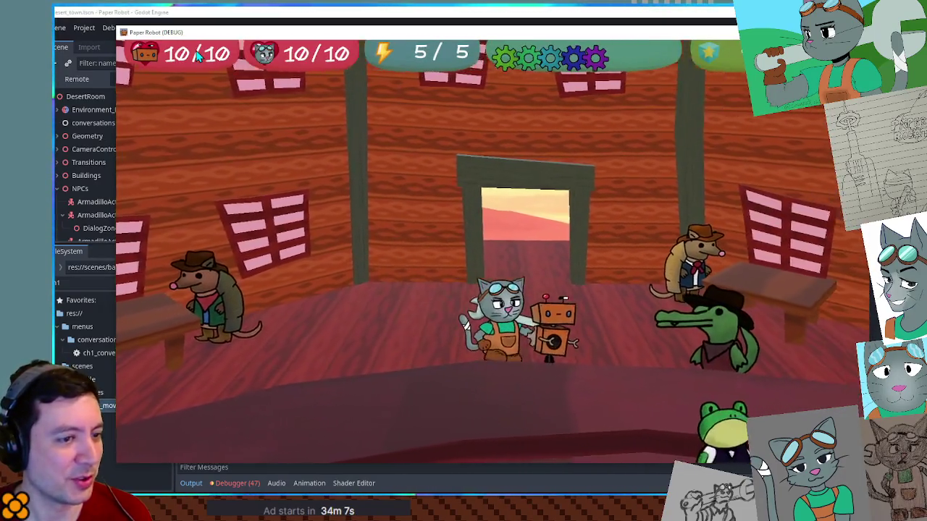
{"action": "key", "text": "Left"}
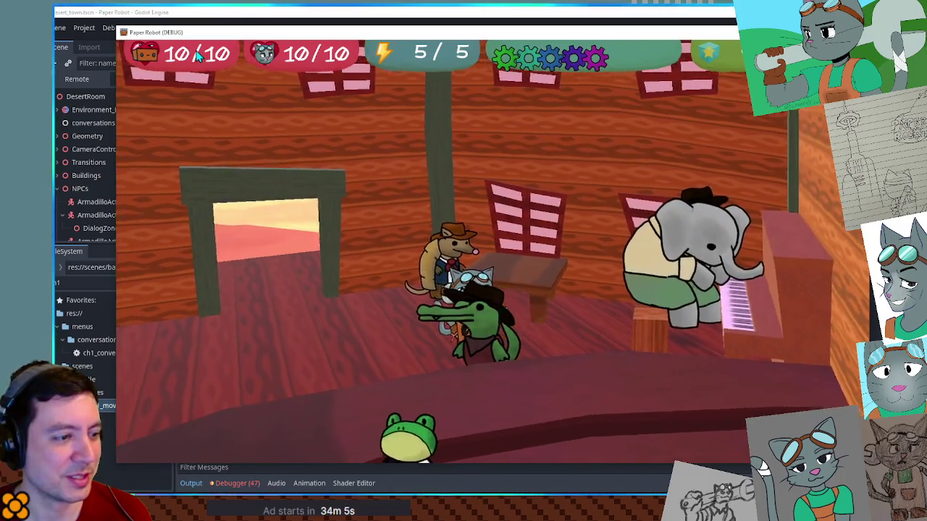
{"action": "key", "text": "Up"}
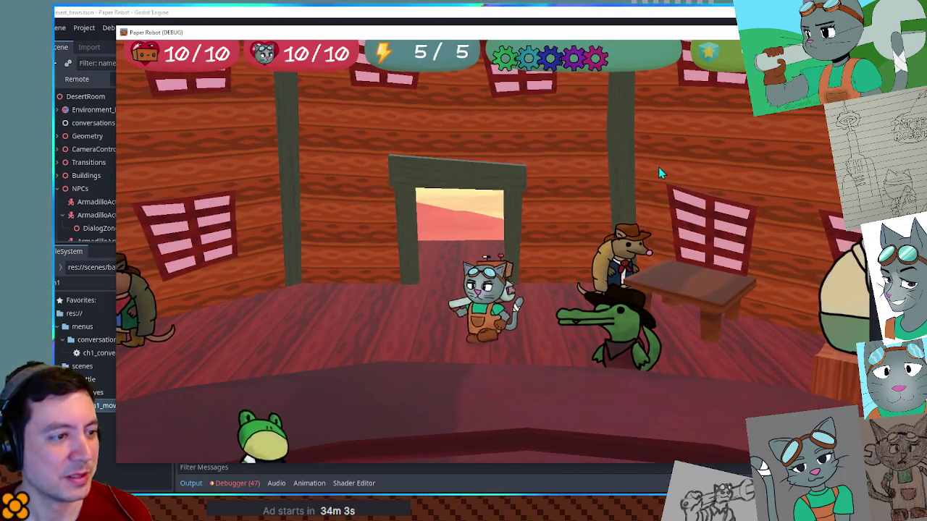
{"action": "key", "text": "Up"}
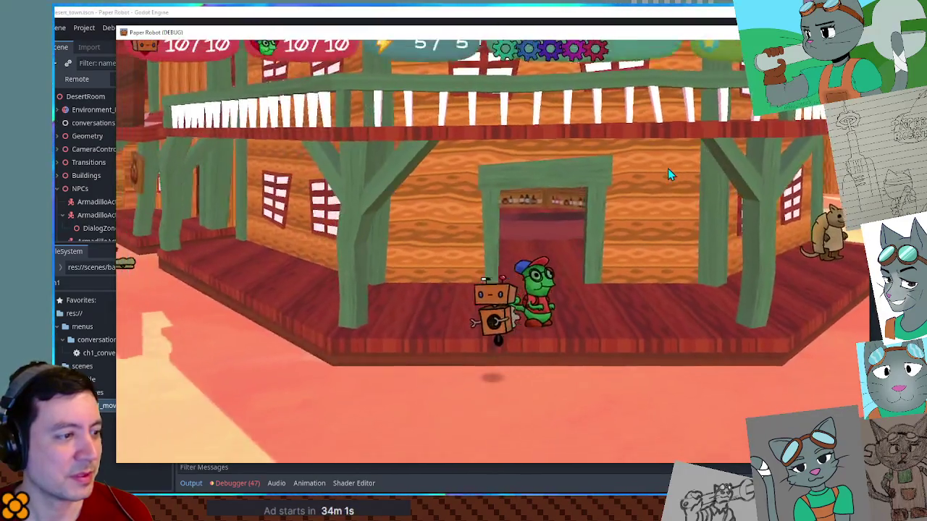
{"action": "key", "text": "Left"}
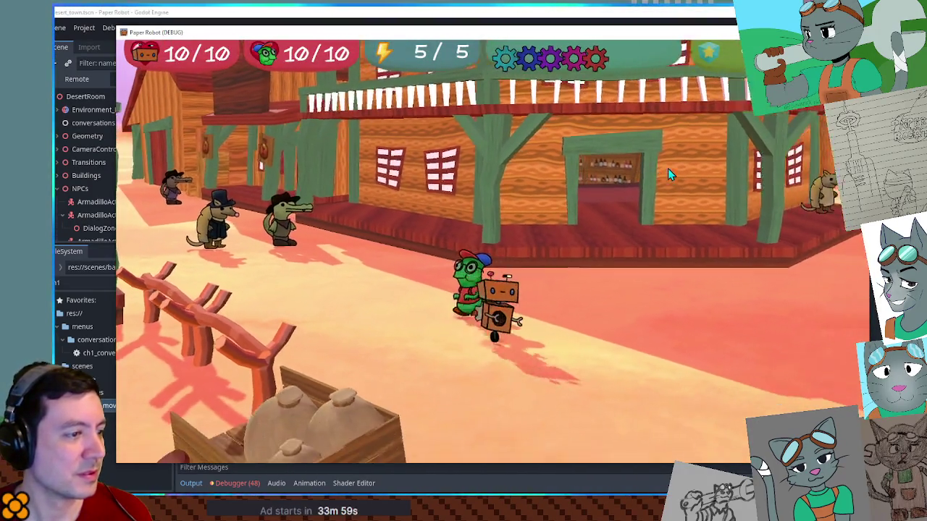
{"action": "key", "text": "Right"}
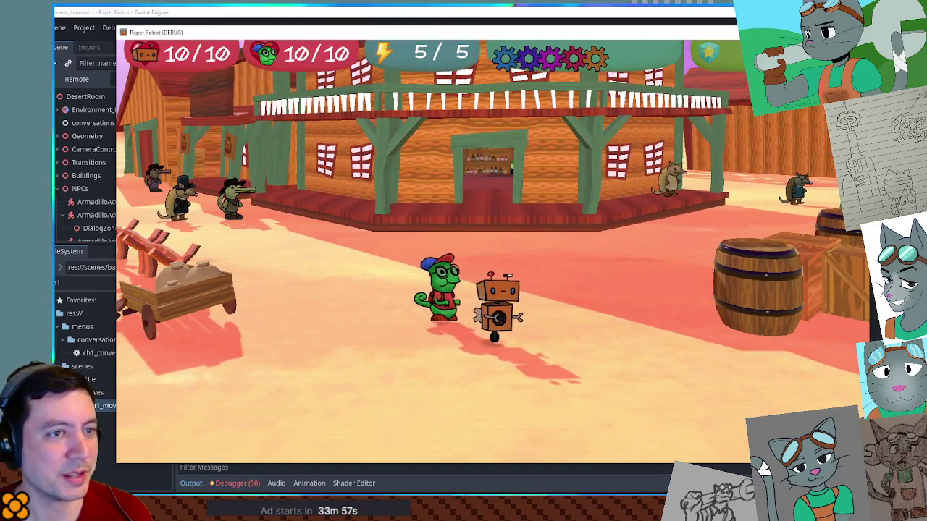
{"action": "key", "text": "F8"}
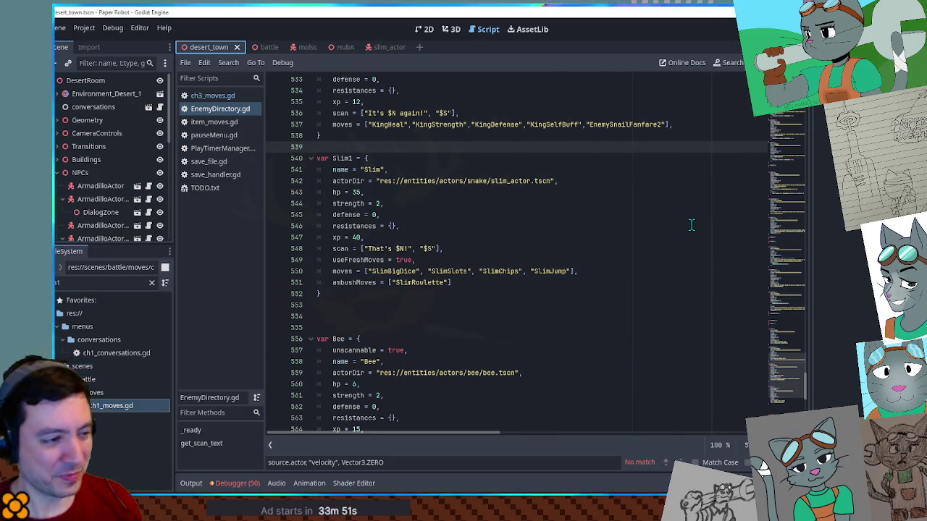
- Add a trailing comma after the line 550 moves list and relaunch the game with F5
{"action": "left_click", "coordinate": [585, 181]}
{"action": "left_click", "coordinate": [587, 148]}
{"action": "key", "text": "ctrl+s"}
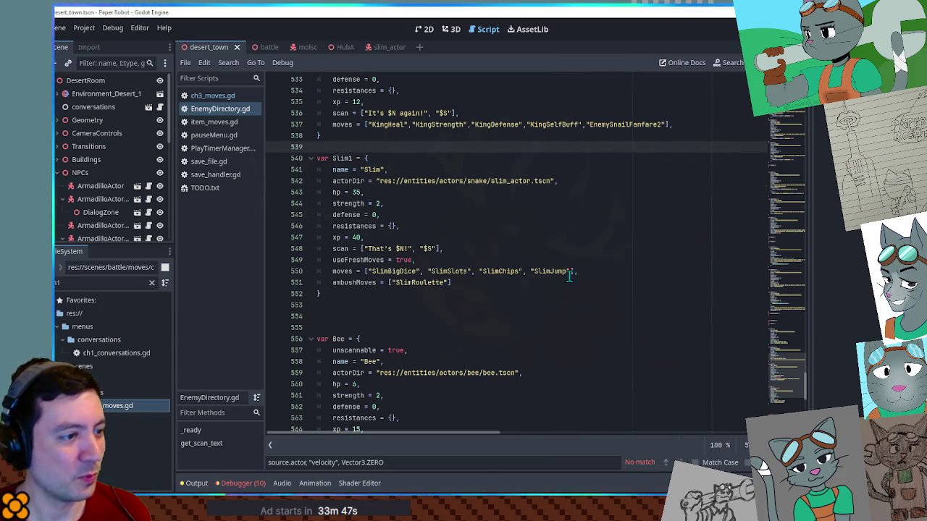
{"action": "left_click", "coordinate": [587, 272]}
{"action": "type", "text": ","}
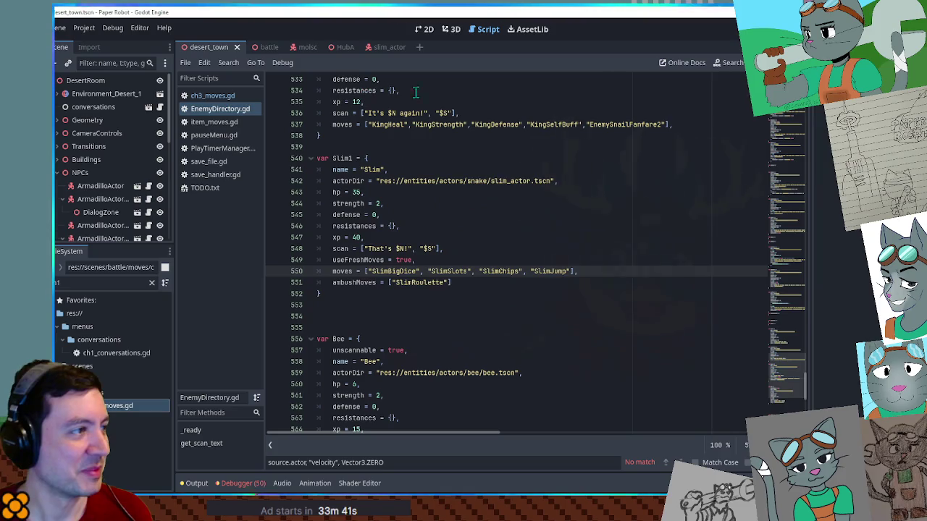
{"action": "key", "text": "F5"}
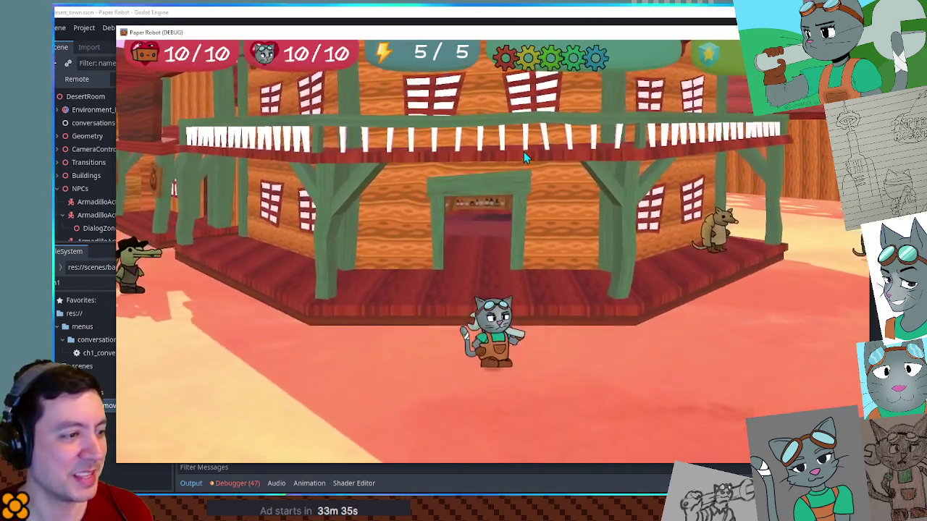
- Walk into the saloon and talk to the armadillo, advancing its dialogue
{"action": "key", "text": "Up"}
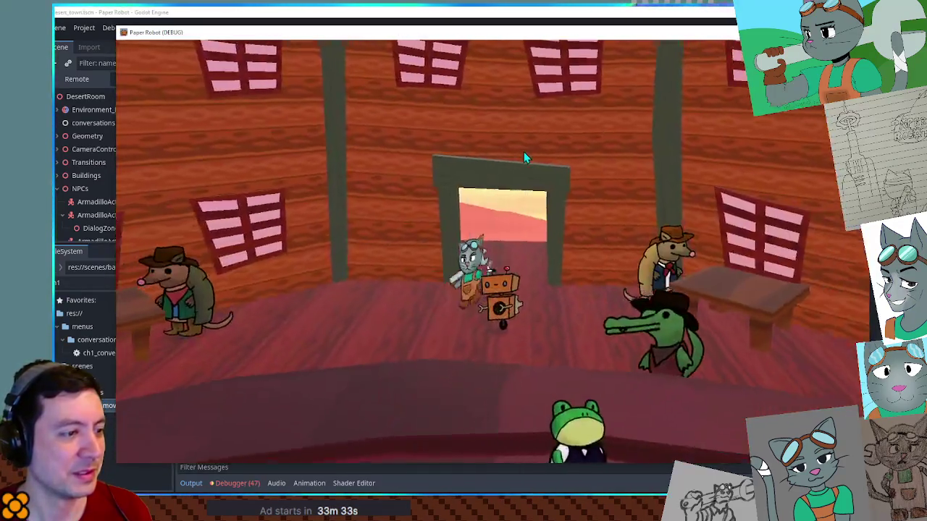
{"action": "key", "text": "Right"}
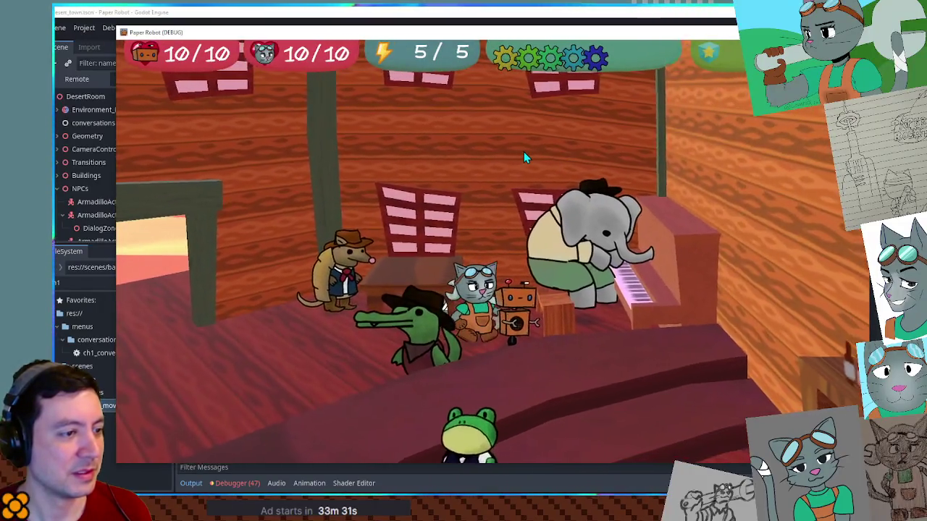
{"action": "key", "text": "Left"}
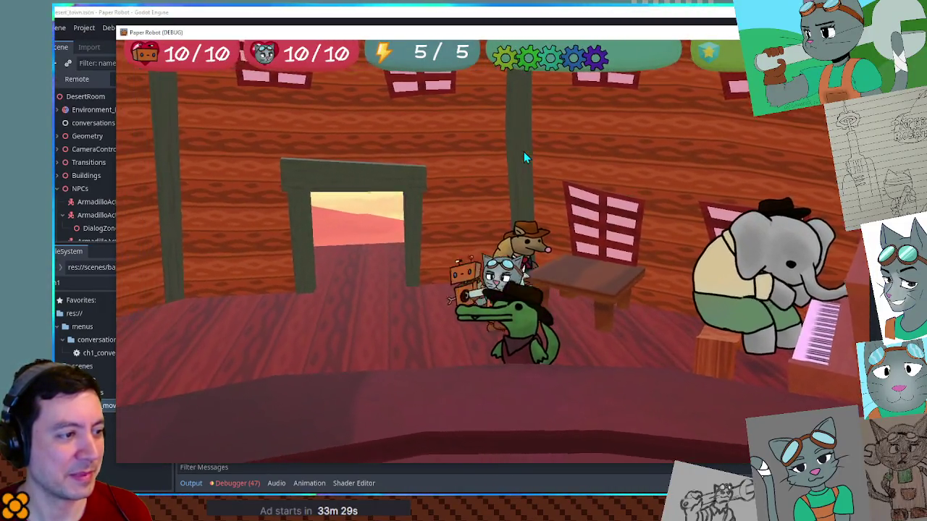
{"action": "key", "text": "Left"}
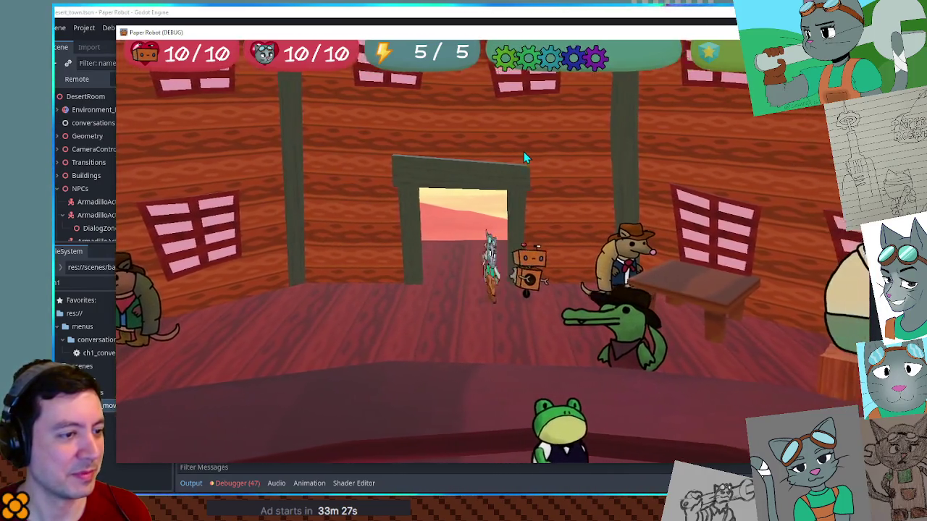
{"action": "key", "text": "space"}
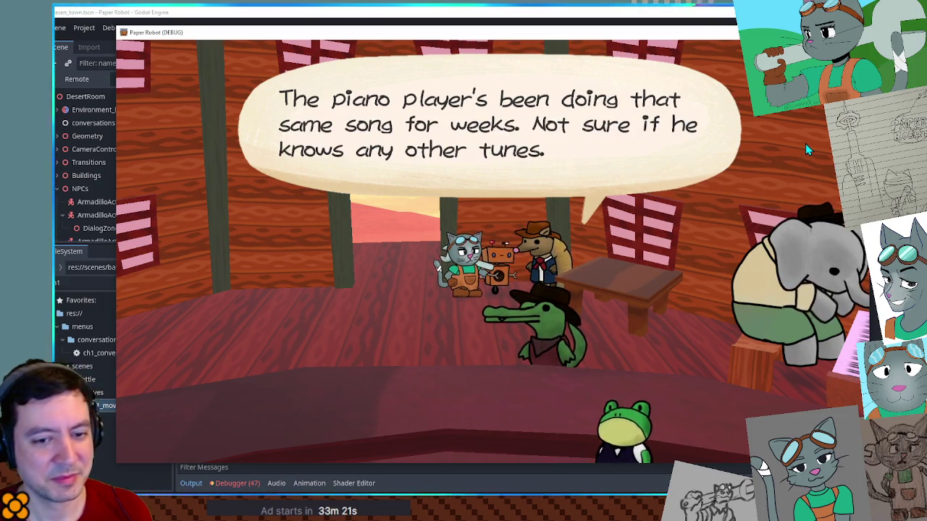
{"action": "key", "text": "space"}
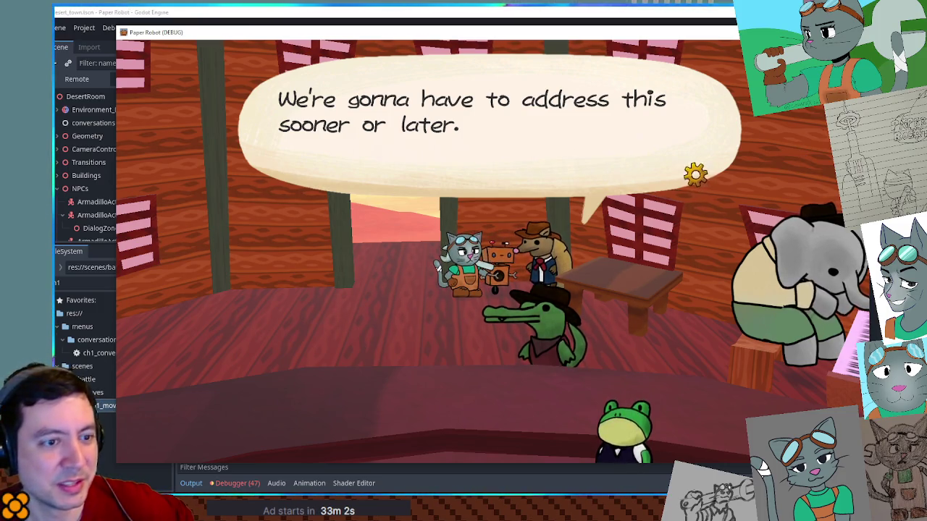
- Close the game, go to the Slim hp line 543, relaunch, and open the pause menu
{"action": "key", "text": "alt+F4"}
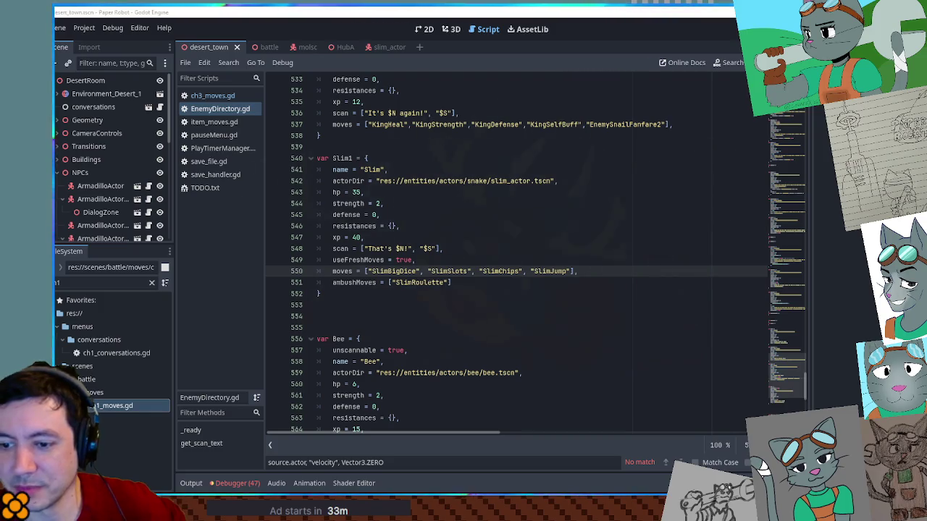
{"action": "left_click", "coordinate": [608, 197]}
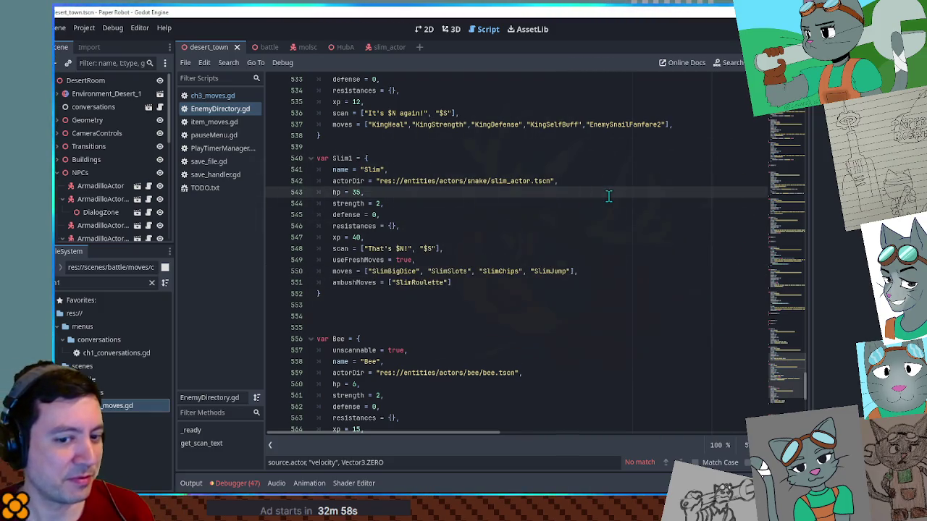
{"action": "key", "text": "F5"}
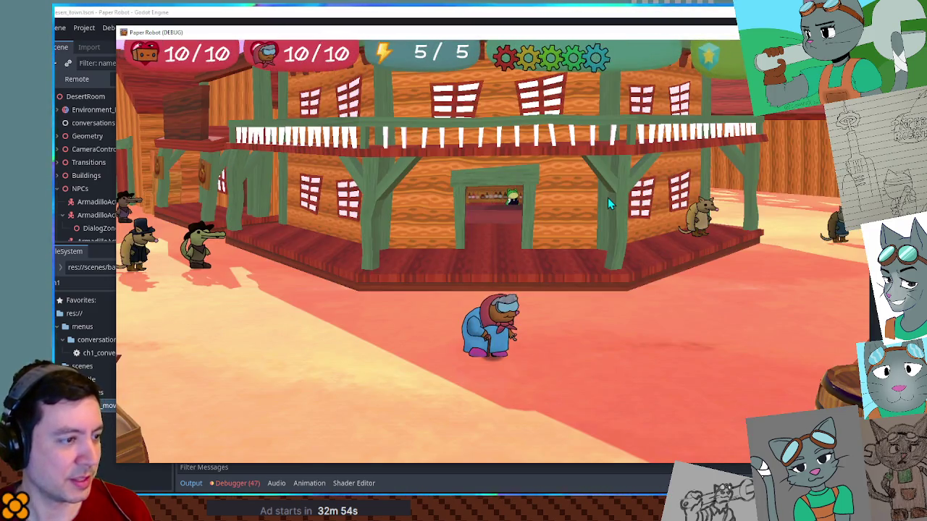
{"action": "key", "text": "Escape"}
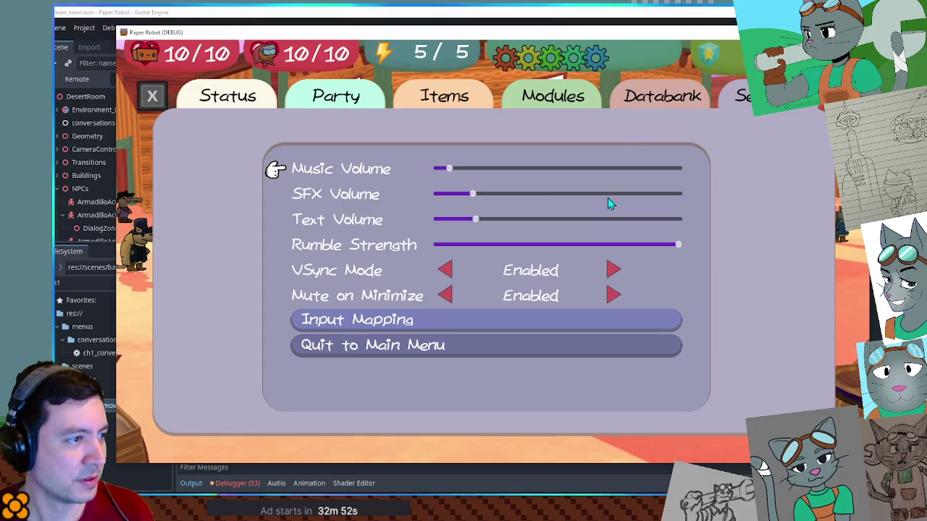
- Close the pause menu and walk the party into the saloon toward the piano and back
{"action": "key", "text": "Escape"}
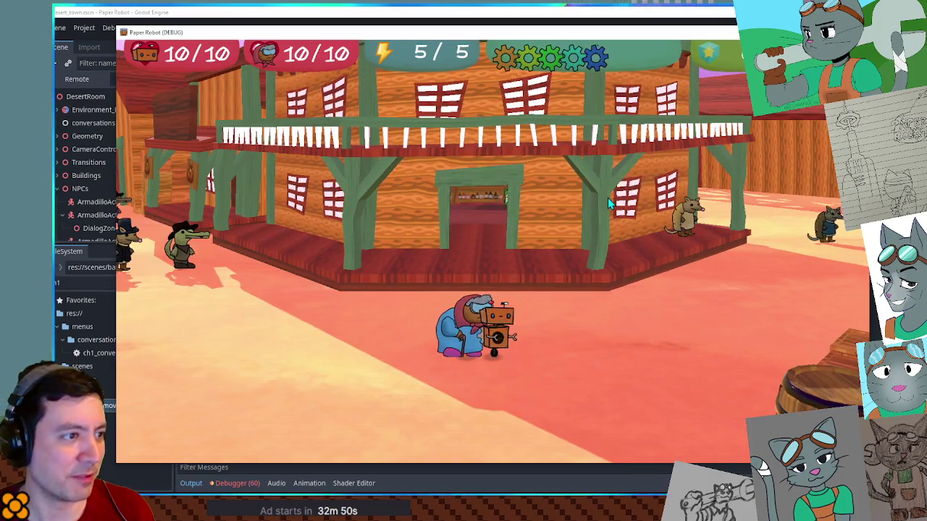
{"action": "key", "text": "Up"}
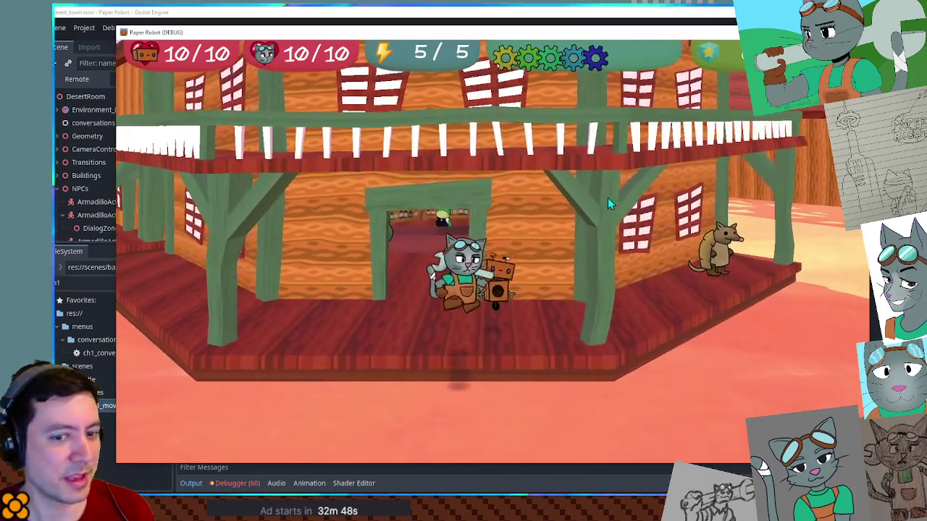
{"action": "key", "text": "Up"}
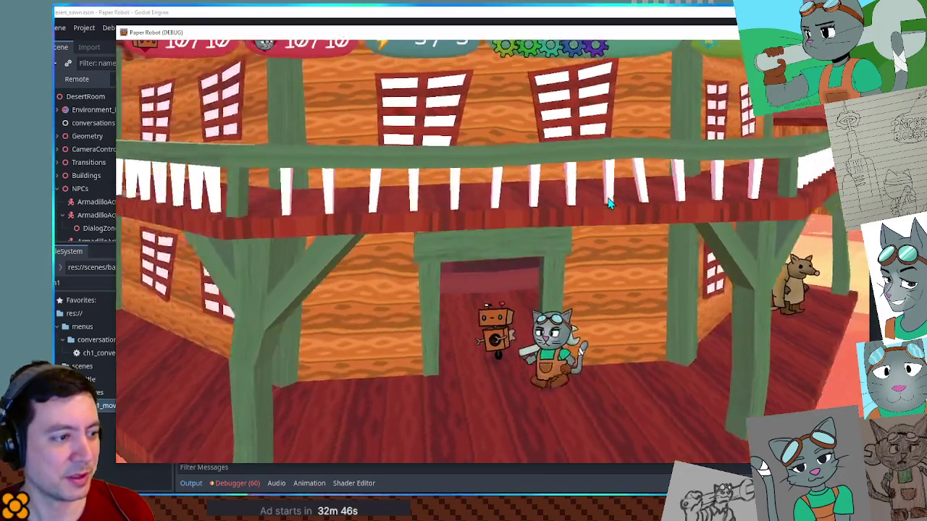
{"action": "key", "text": "Right"}
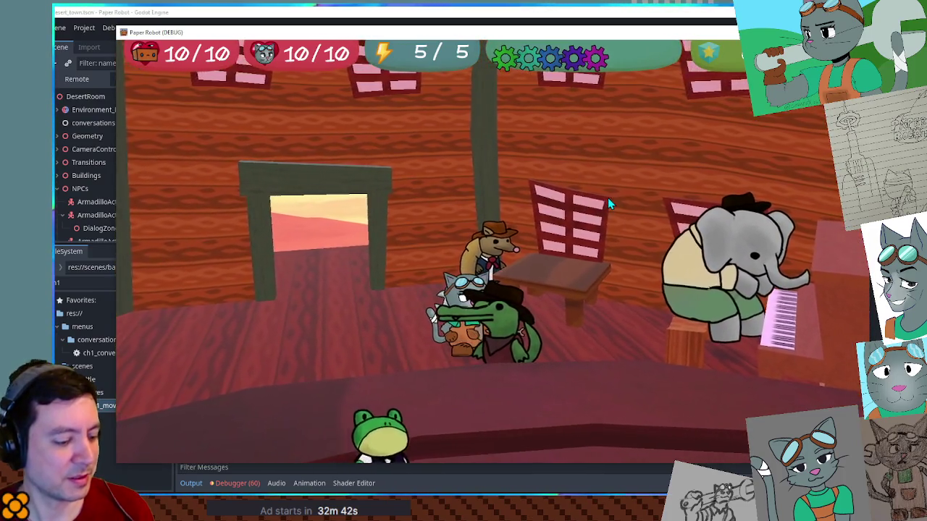
{"action": "key", "text": "Escape"}
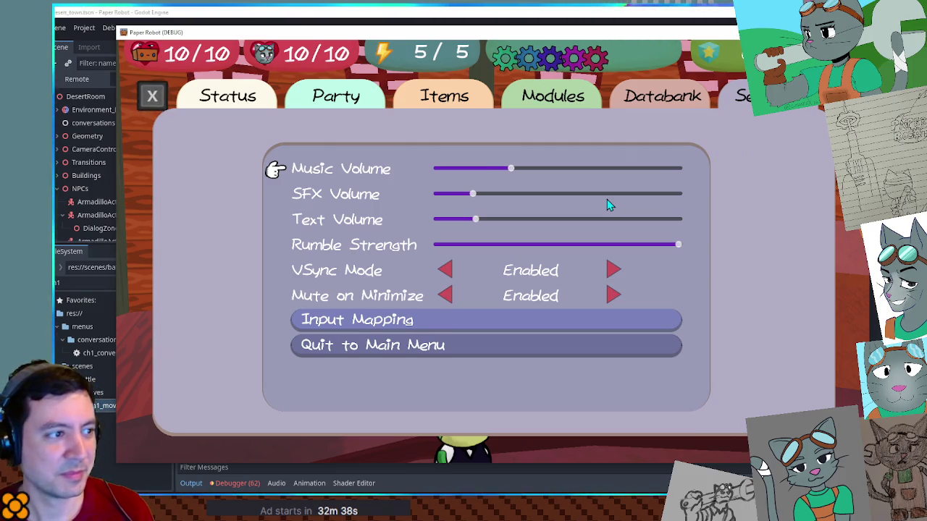
{"action": "key", "text": "Escape"}
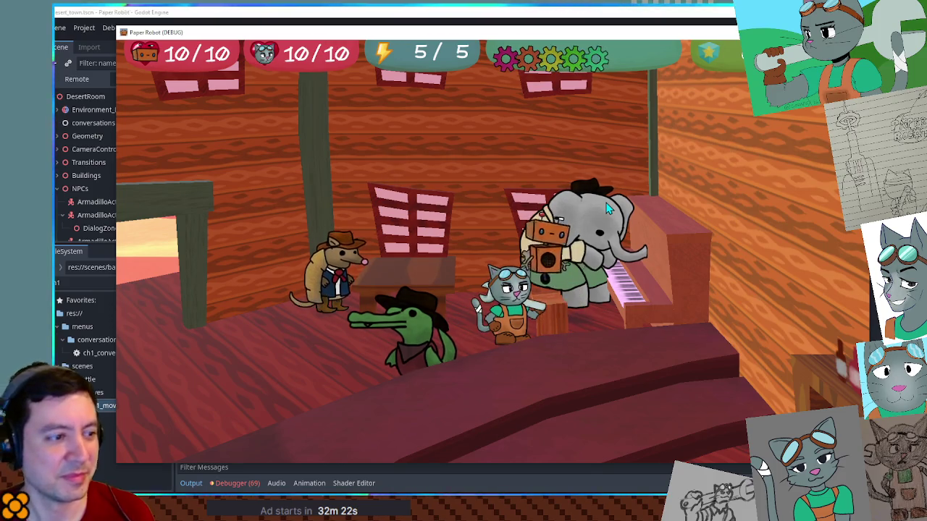
{"action": "key", "text": "Left"}
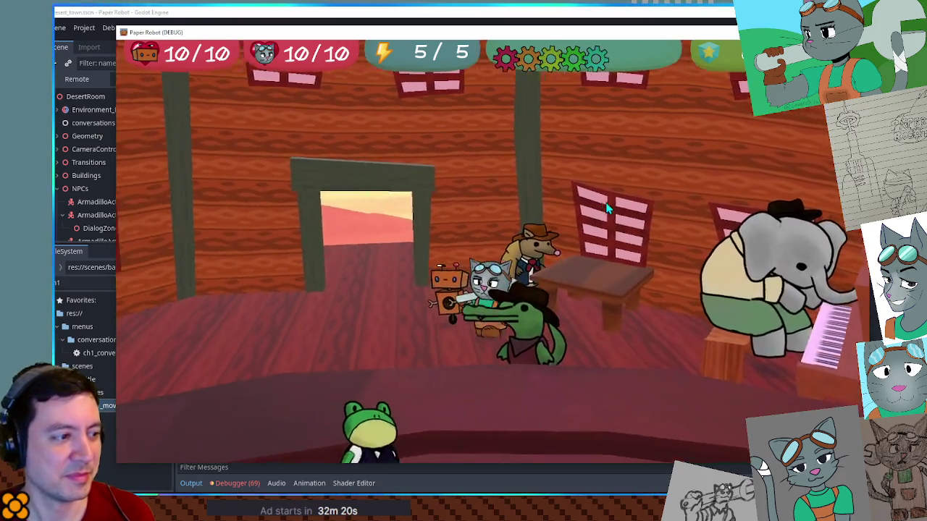
{"action": "key", "text": "Left"}
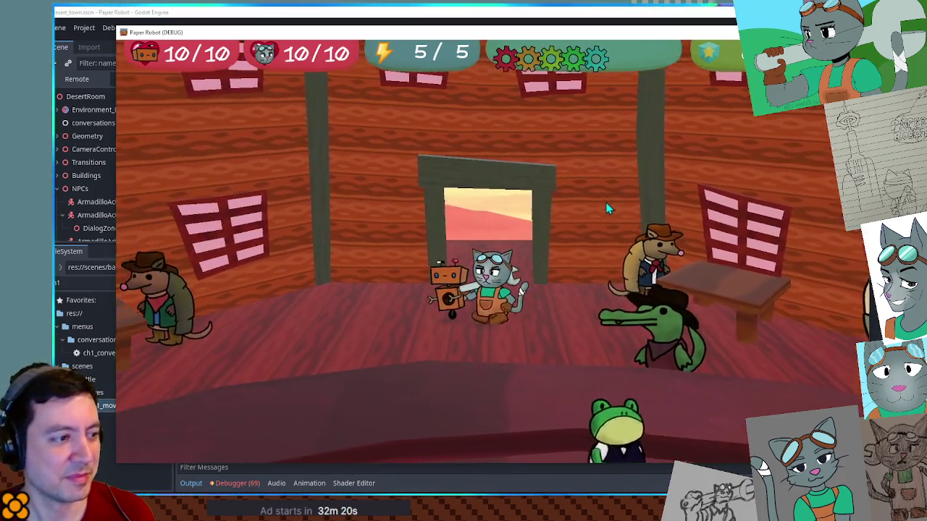
{"action": "key", "text": "Left"}
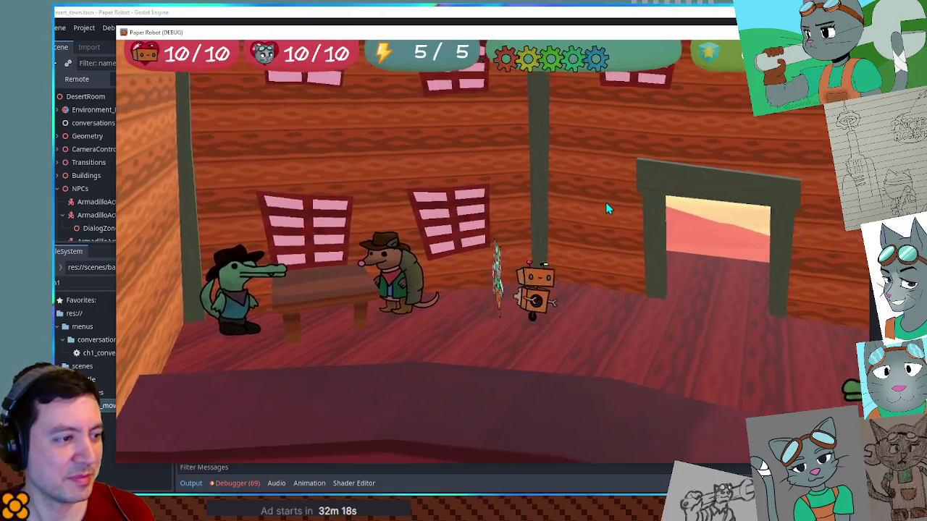
{"action": "key", "text": "Right"}
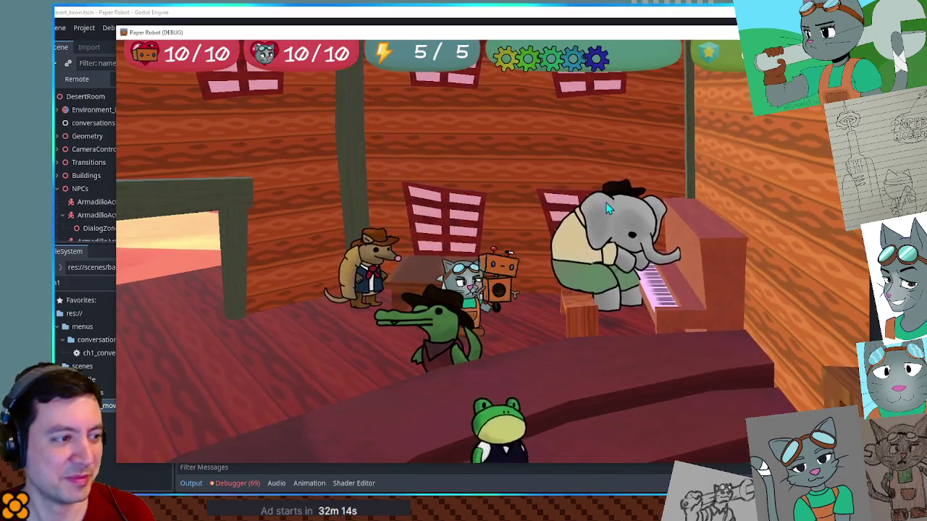
{"action": "key", "text": "Left"}
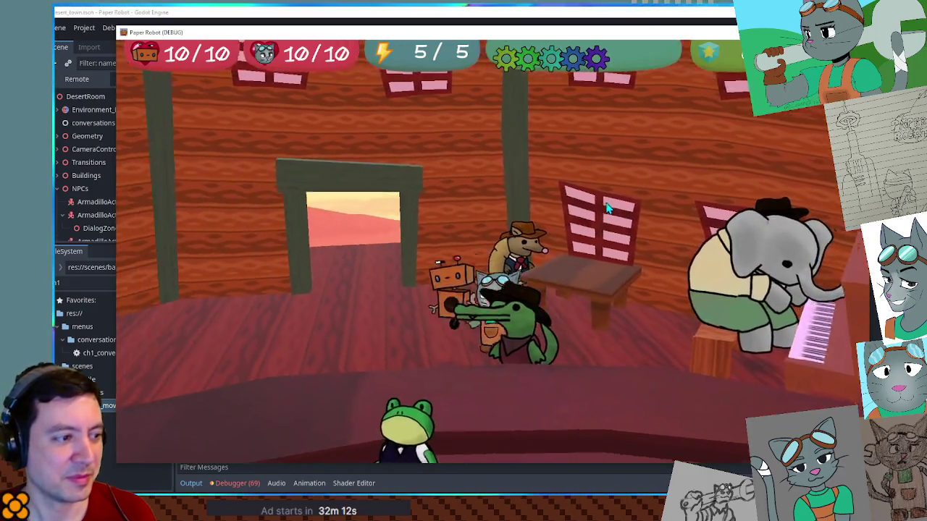
{"action": "key", "text": "Right"}
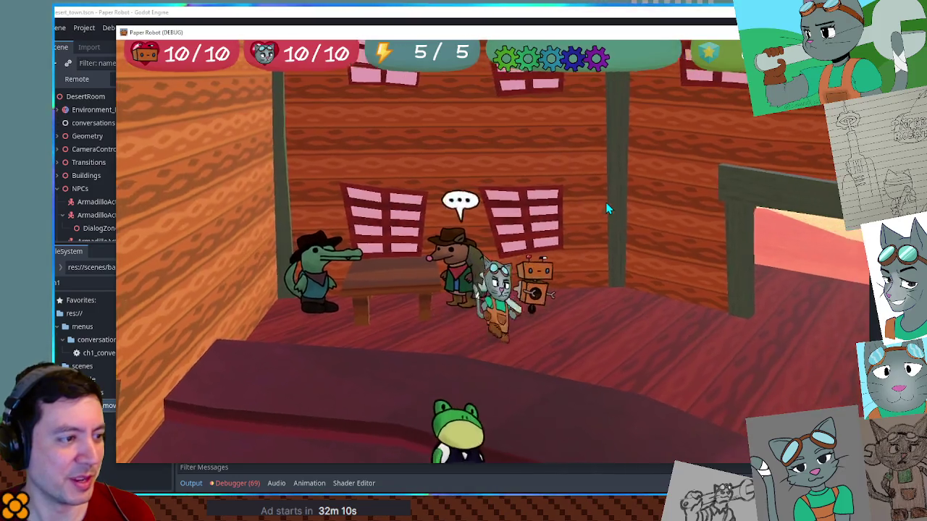
{"action": "key", "text": "Right"}
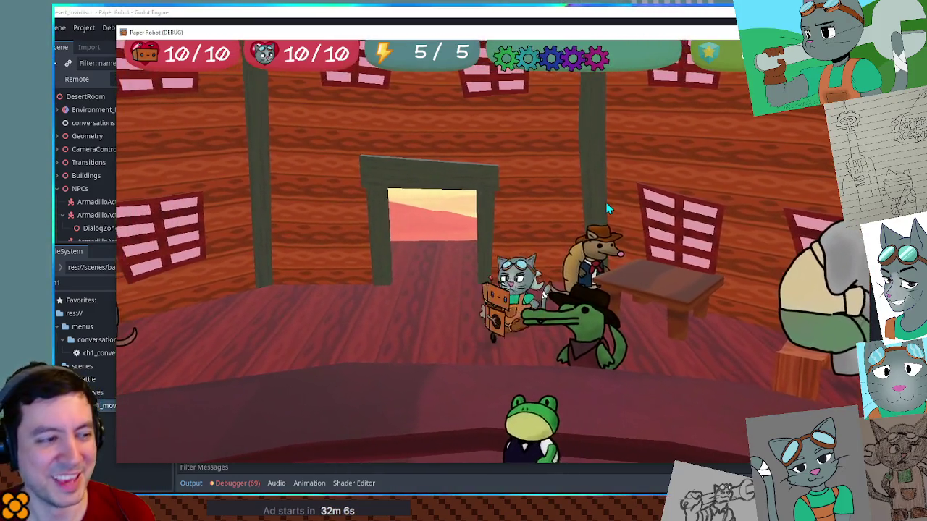
{"action": "key", "text": "Right"}
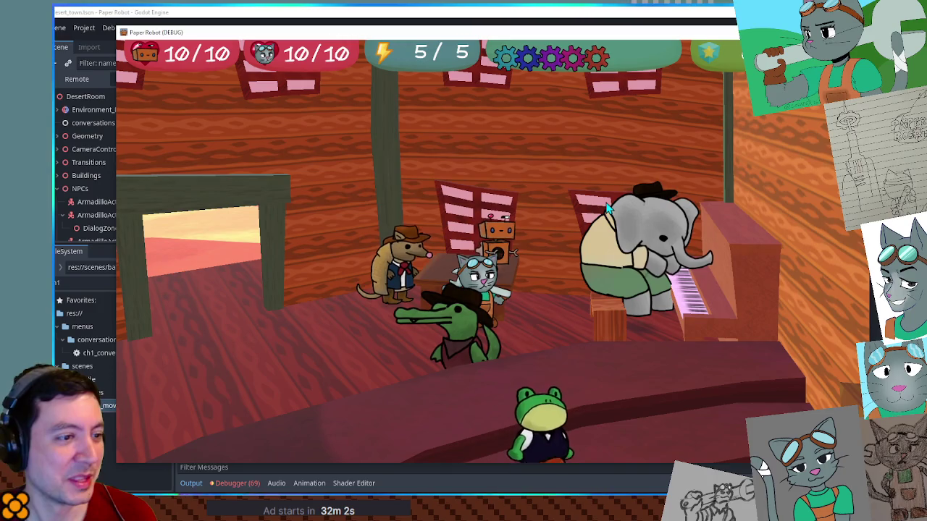
{"action": "key", "text": "space"}
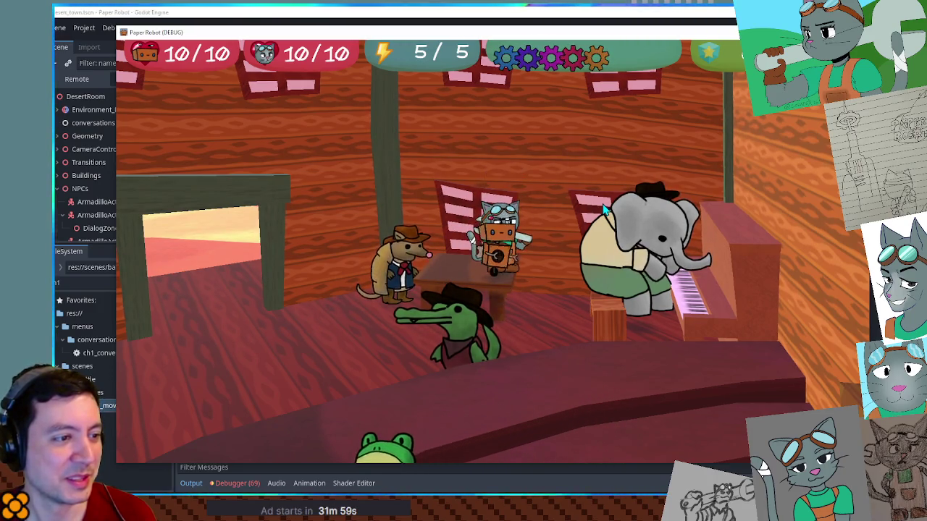
{"action": "key", "text": "Right"}
{"action": "key", "text": "space"}
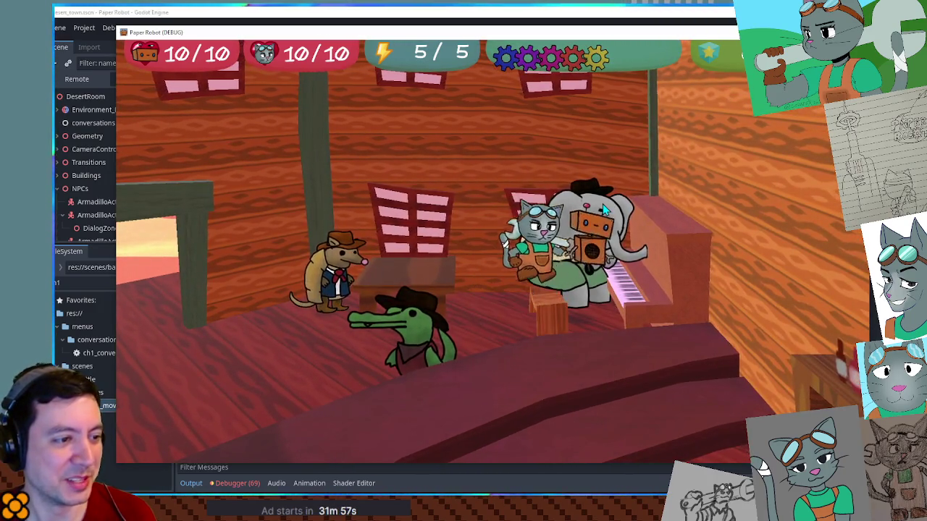
{"action": "key", "text": "space"}
{"action": "key", "text": "Left"}
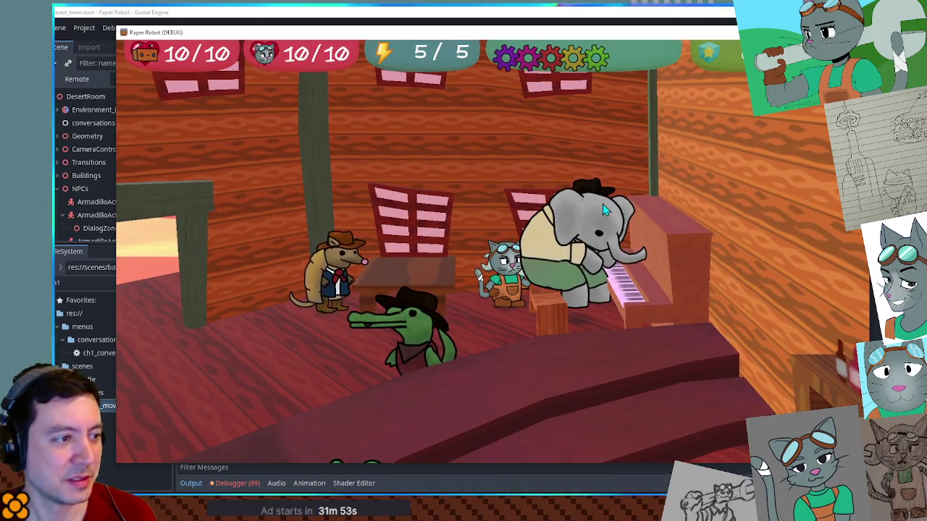
{"action": "key", "text": "space"}
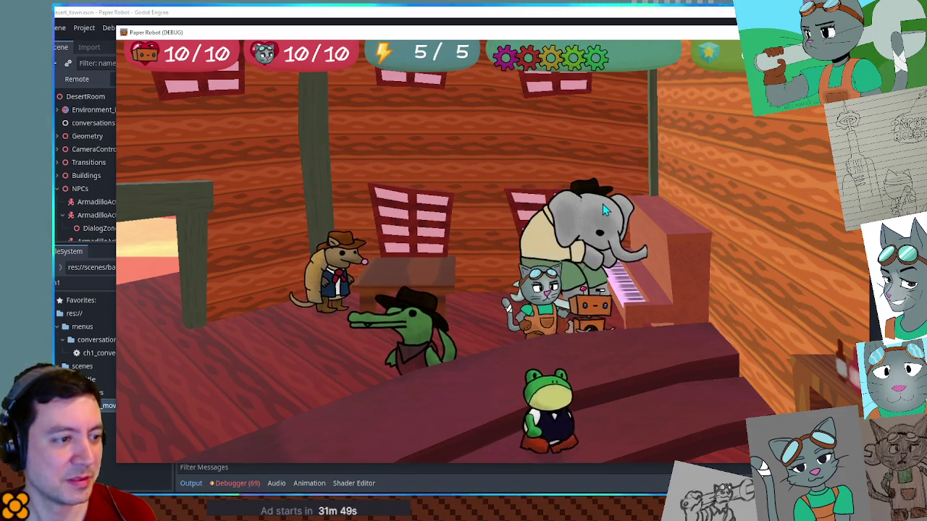
{"action": "key", "text": "Left"}
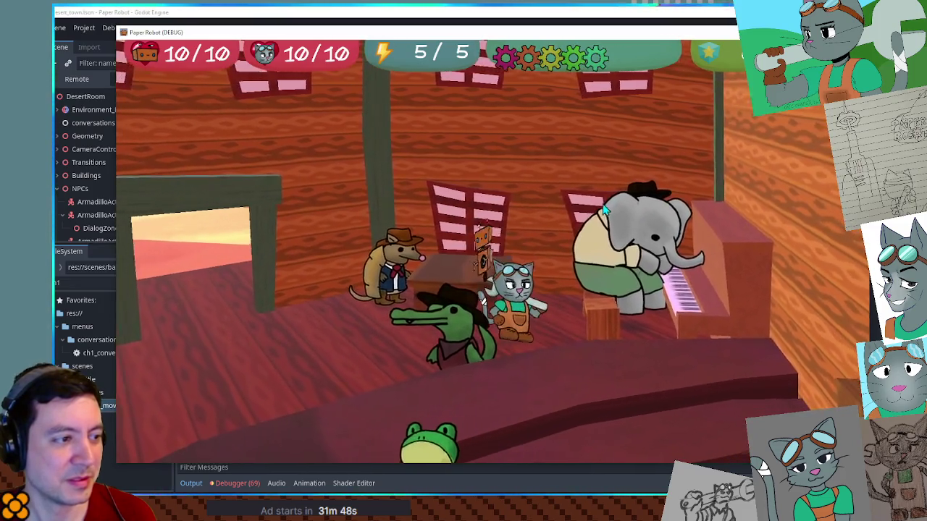
{"action": "key", "text": "Left"}
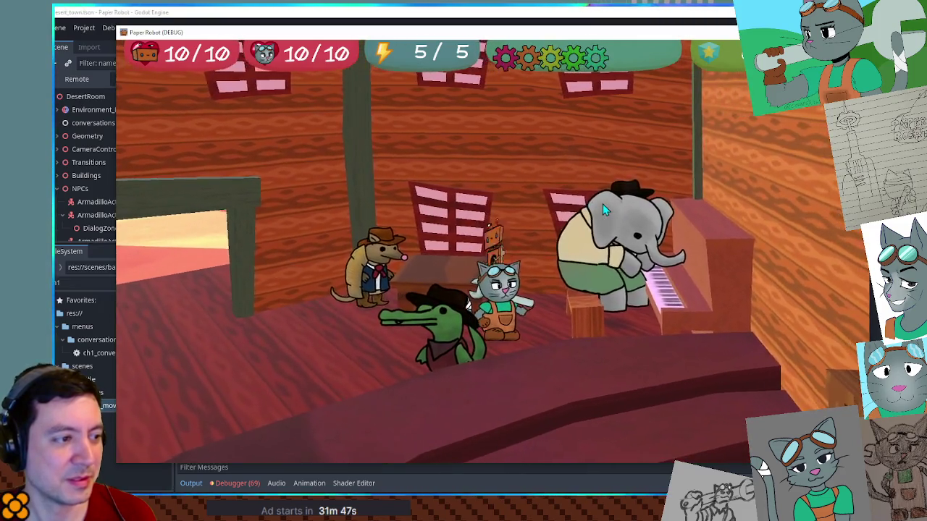
{"action": "key", "text": "Left"}
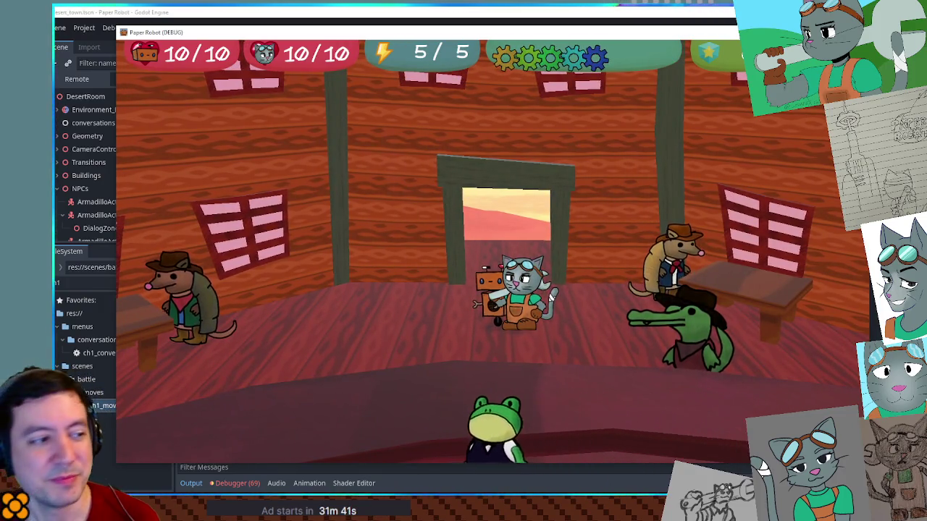
{"action": "key", "text": "Right"}
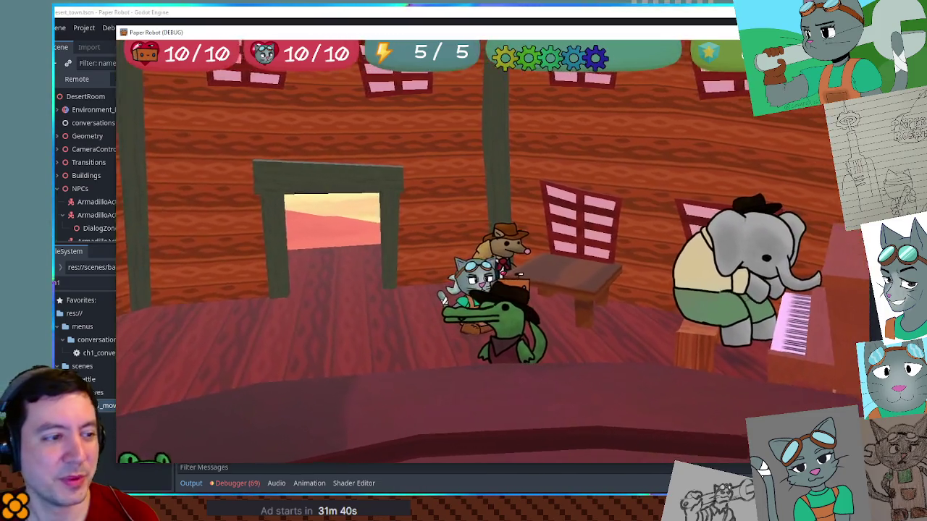
{"action": "key", "text": "Right"}
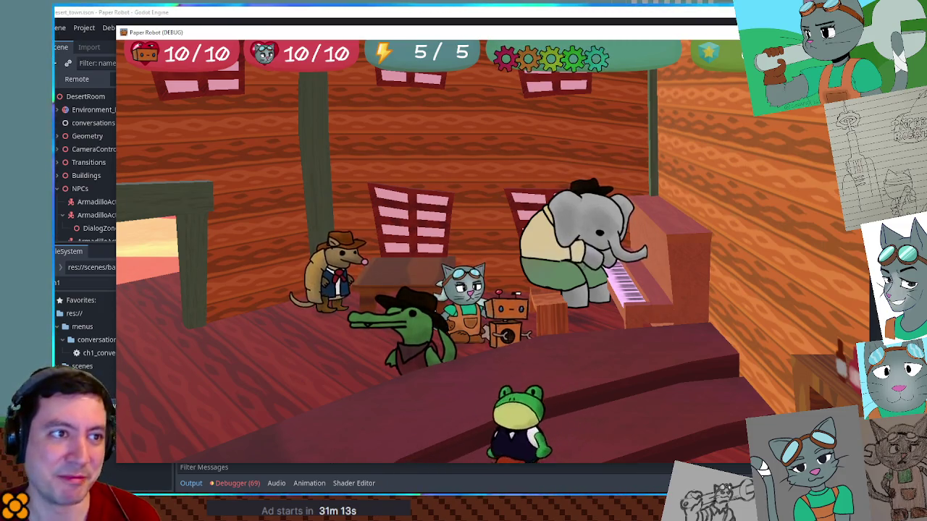
{"action": "key", "text": "alt+Tab"}
- Scroll to var Slim1 and select the SlimRoulette ambush and SlimSlots move names
{"action": "scroll", "coordinate": [420, 230], "scroll_direction": "down", "scroll_amount": 2}
{"action": "scroll", "coordinate": [420, 231], "scroll_direction": "down", "scroll_amount": 2}
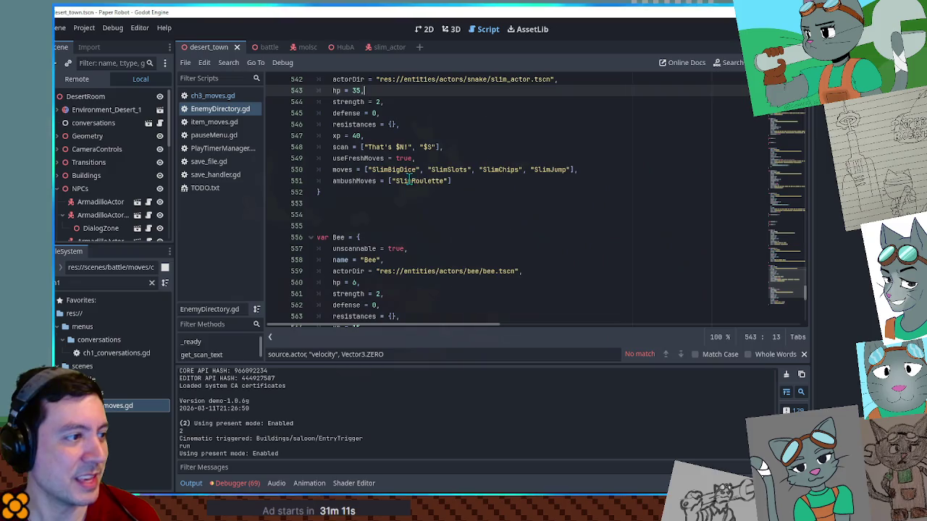
{"action": "double_click", "coordinate": [409, 181]}
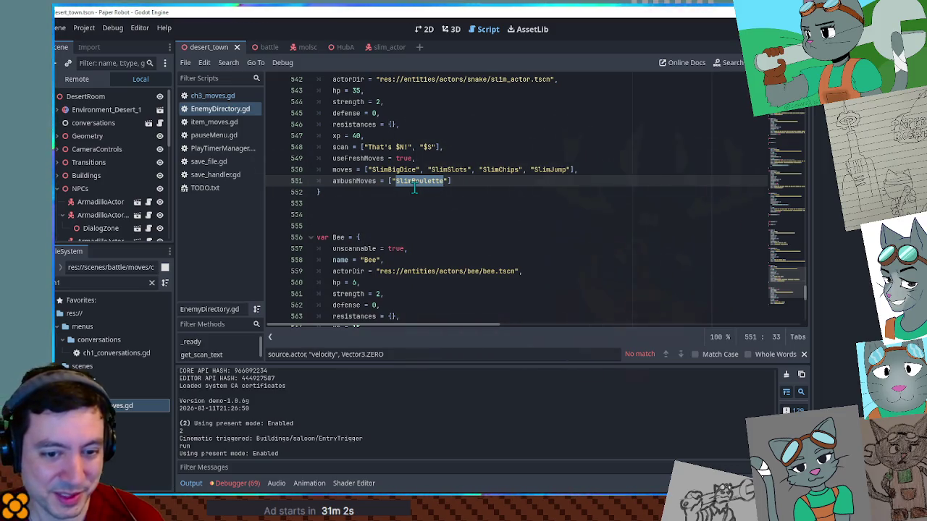
{"action": "key", "text": "ctrl+z"}
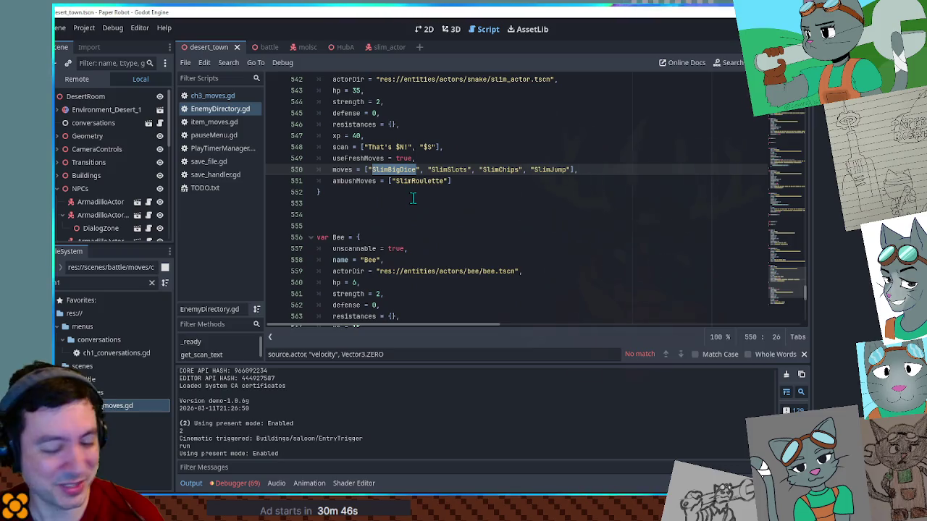
{"action": "double_click", "coordinate": [449, 169]}
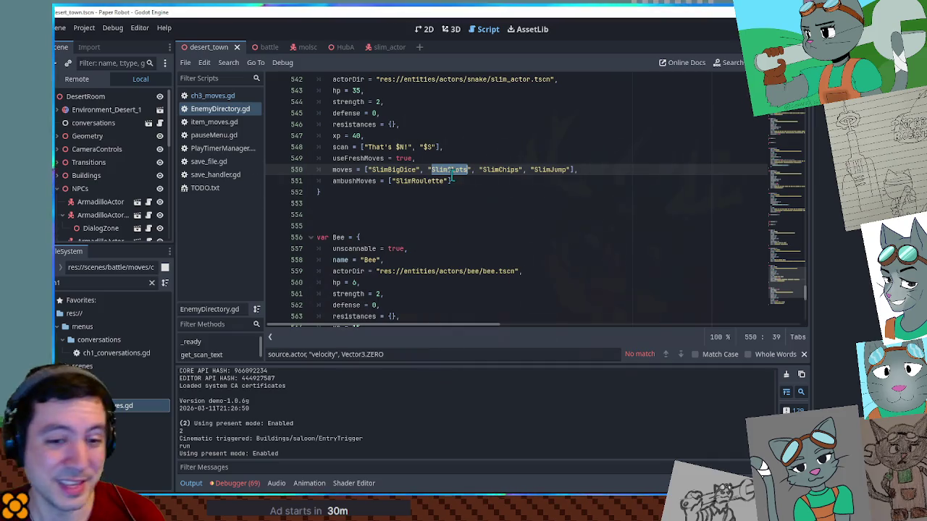
{"action": "double_click", "coordinate": [495, 171]}
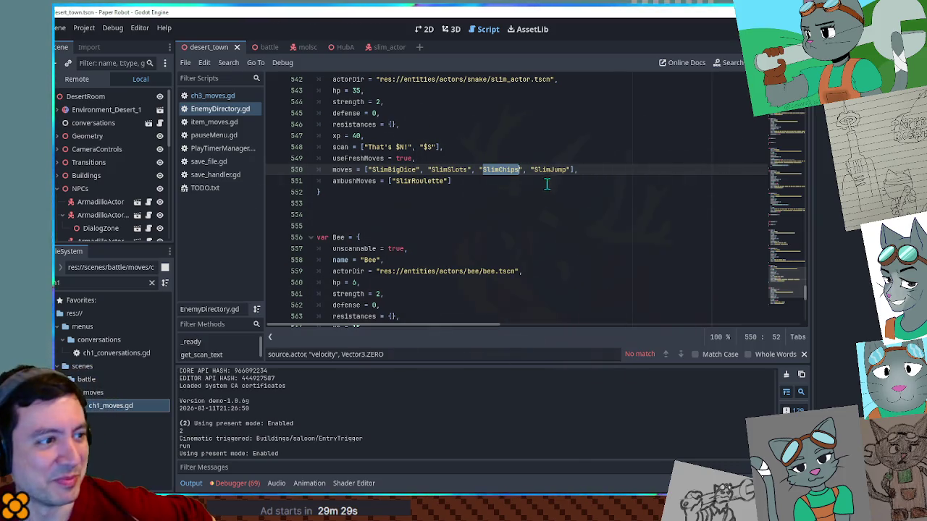
{"action": "double_click", "coordinate": [548, 170]}
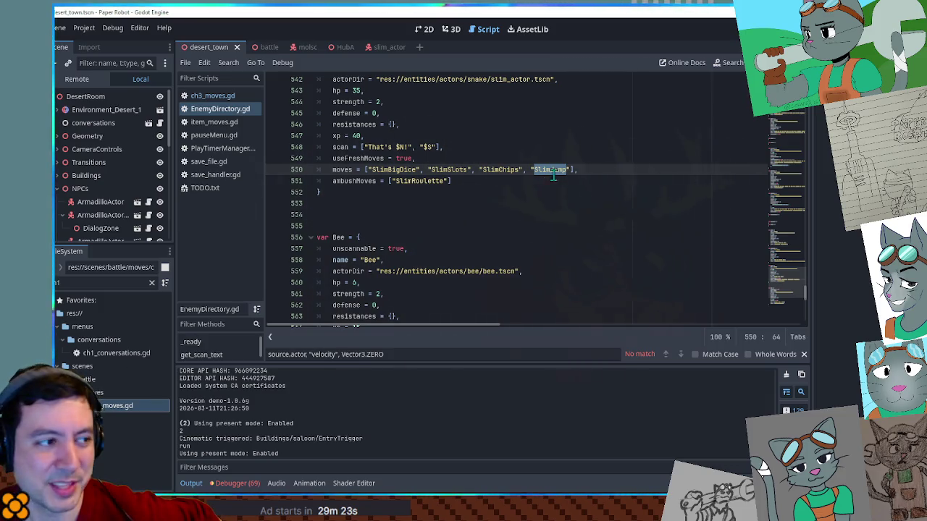
{"action": "left_click", "coordinate": [532, 194]}
{"action": "left_click", "coordinate": [571, 169]}
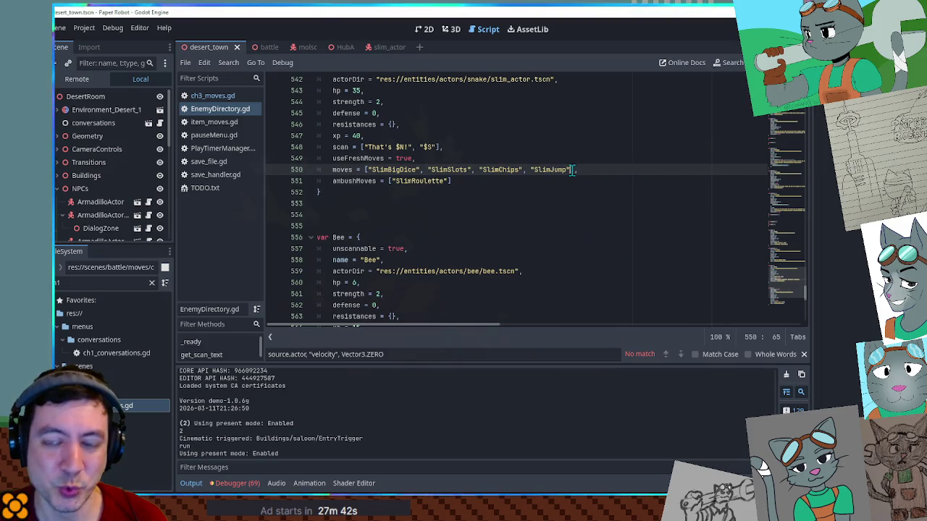
{"action": "left_click", "coordinate": [572, 170]}
- Add a comma after the line 550 moves array and return to the running Paper Robot game
{"action": "type", "text": ","}
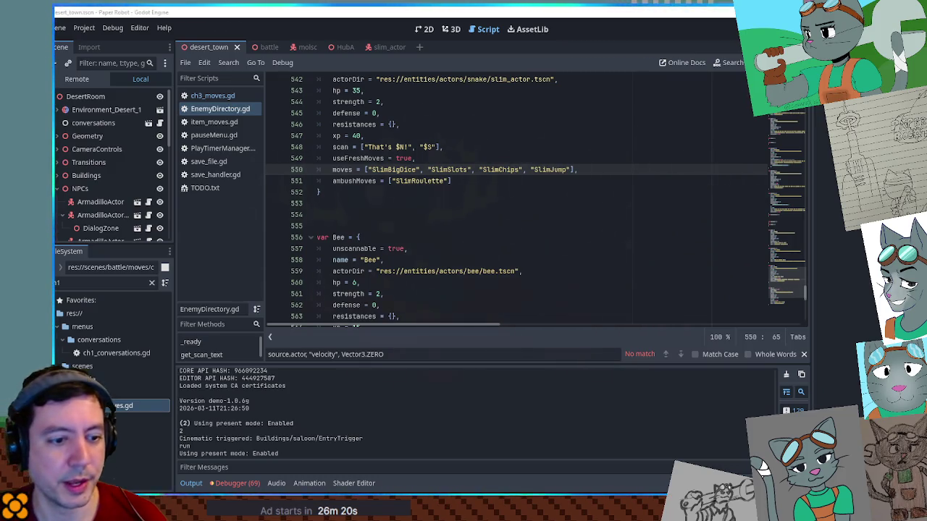
{"action": "key", "text": "alt+Tab"}
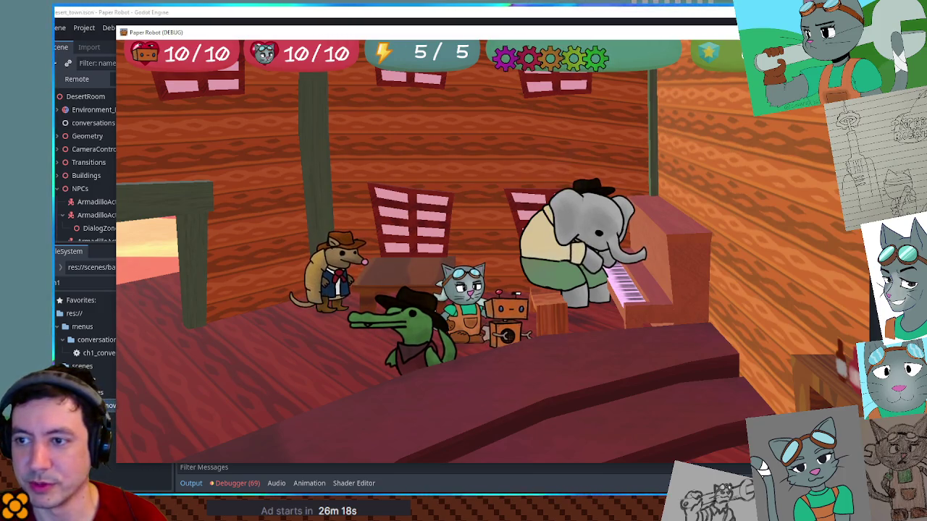